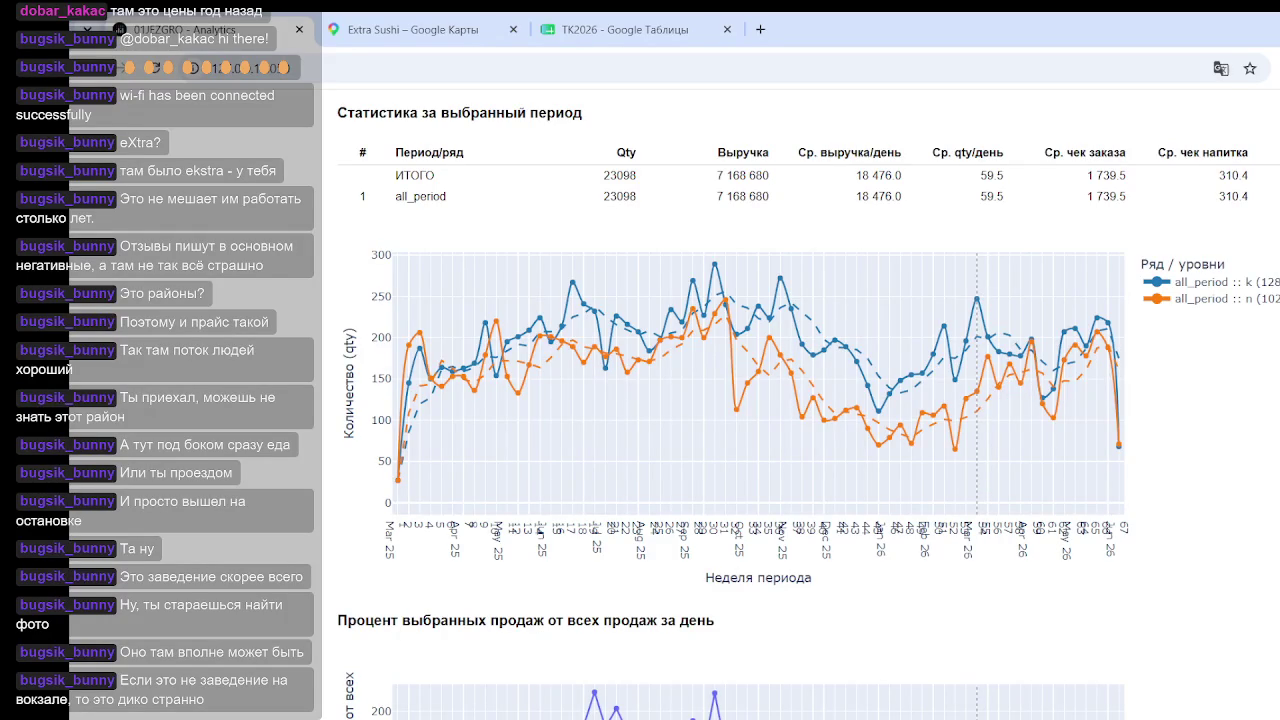
# Step: Switch from the Analytics weekly chart to the TK2026 spreadsheet's Espresso sheet
pyautogui.click(640, 29)
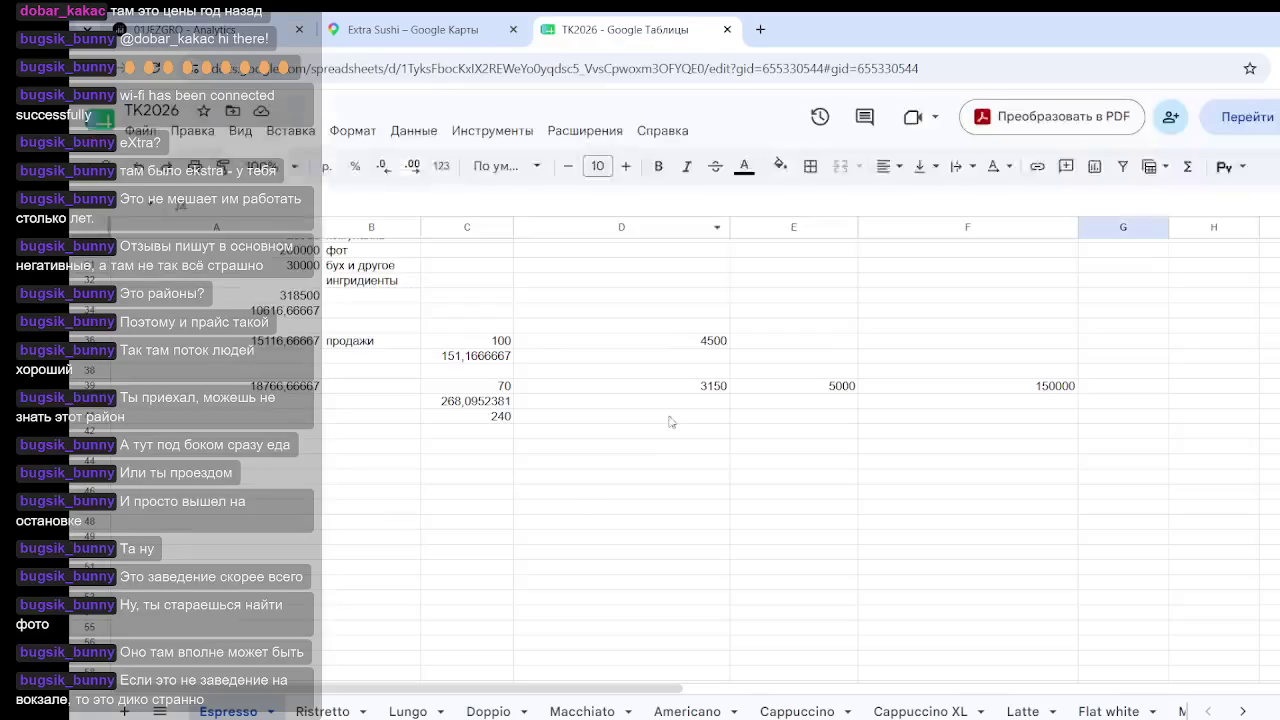
# Step: Enter 6000000 below the 3150 and 5000 sales figures, leaving the next-column cell selected
pyautogui.click(616, 466)
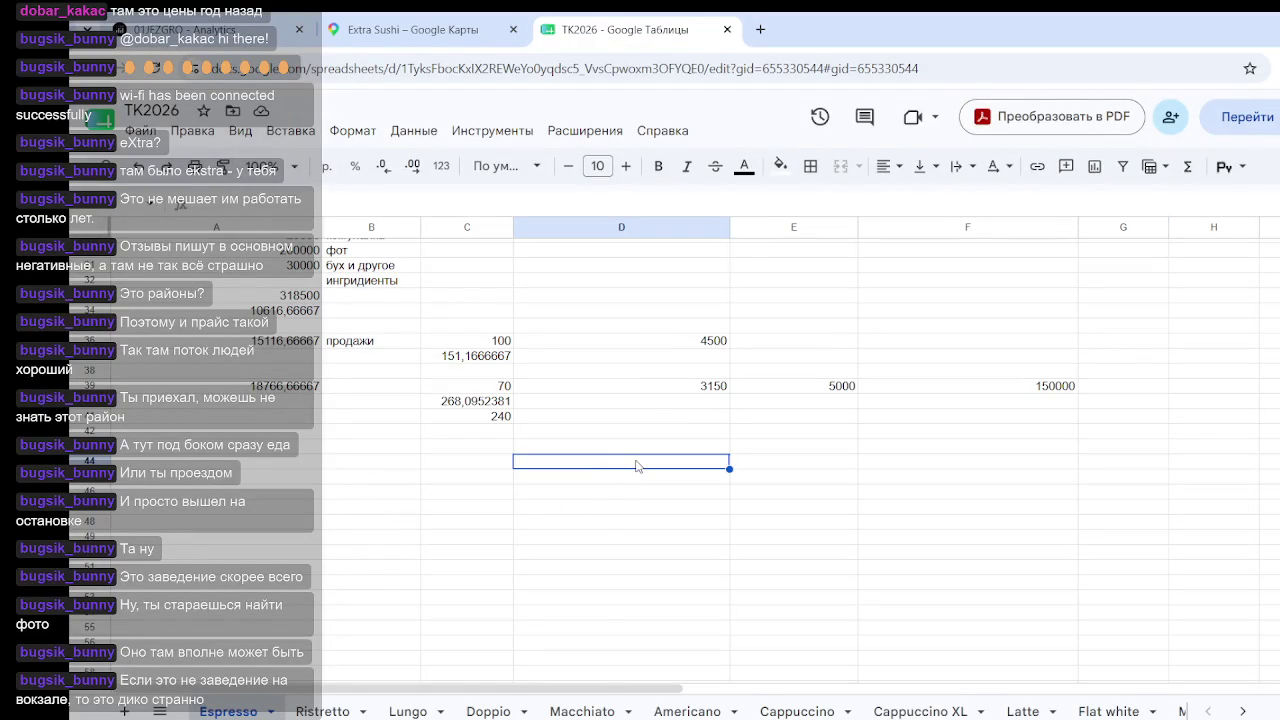
pyautogui.write('6')
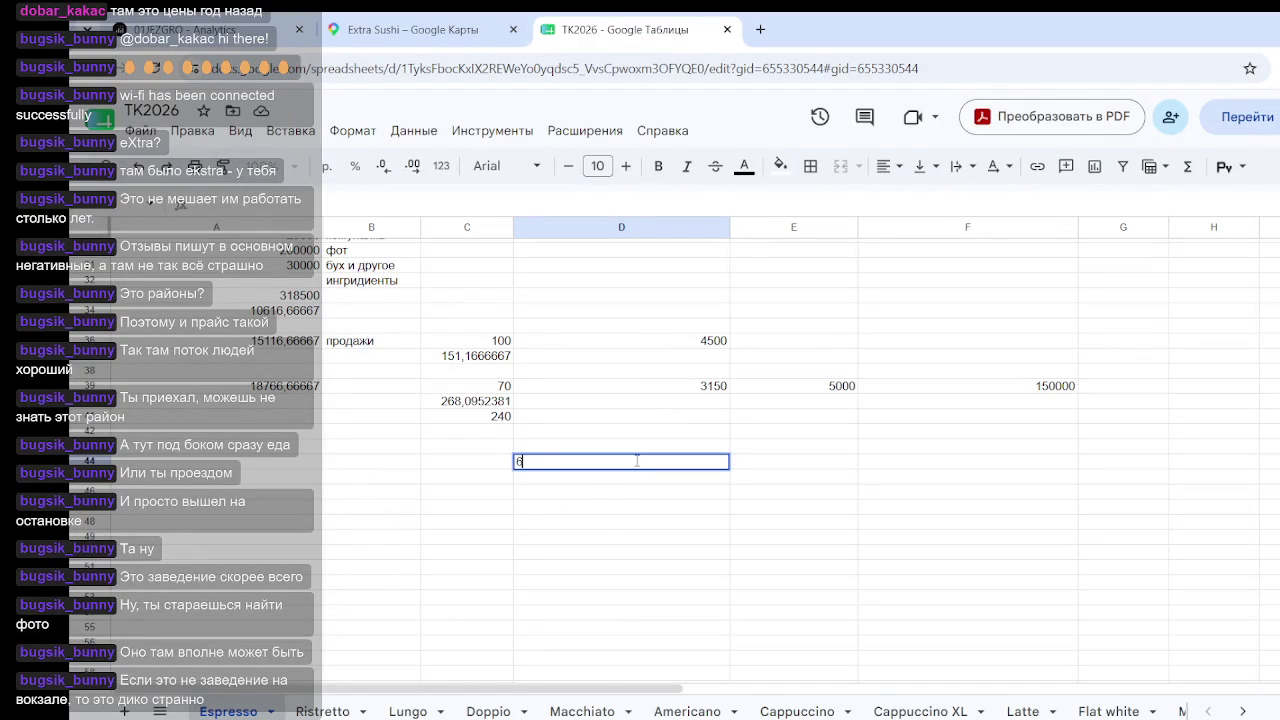
pyautogui.write('000000')
pyautogui.click(672, 553)
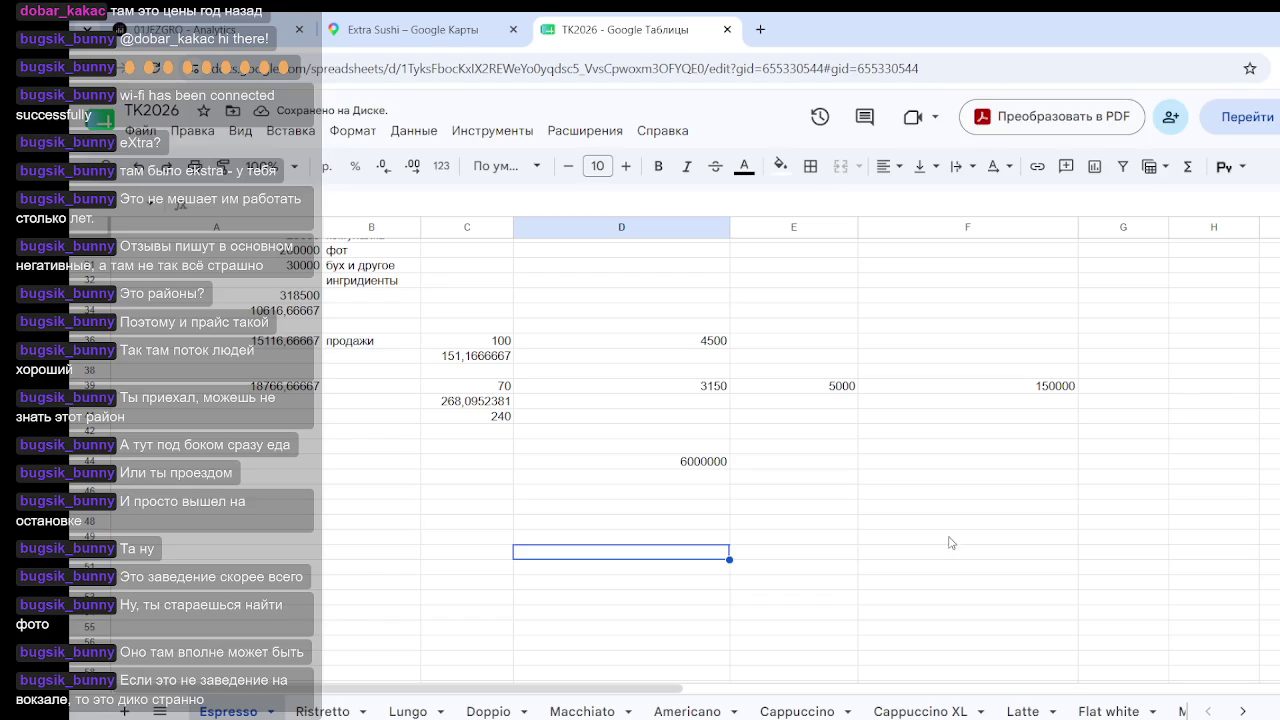
pyautogui.click(761, 464)
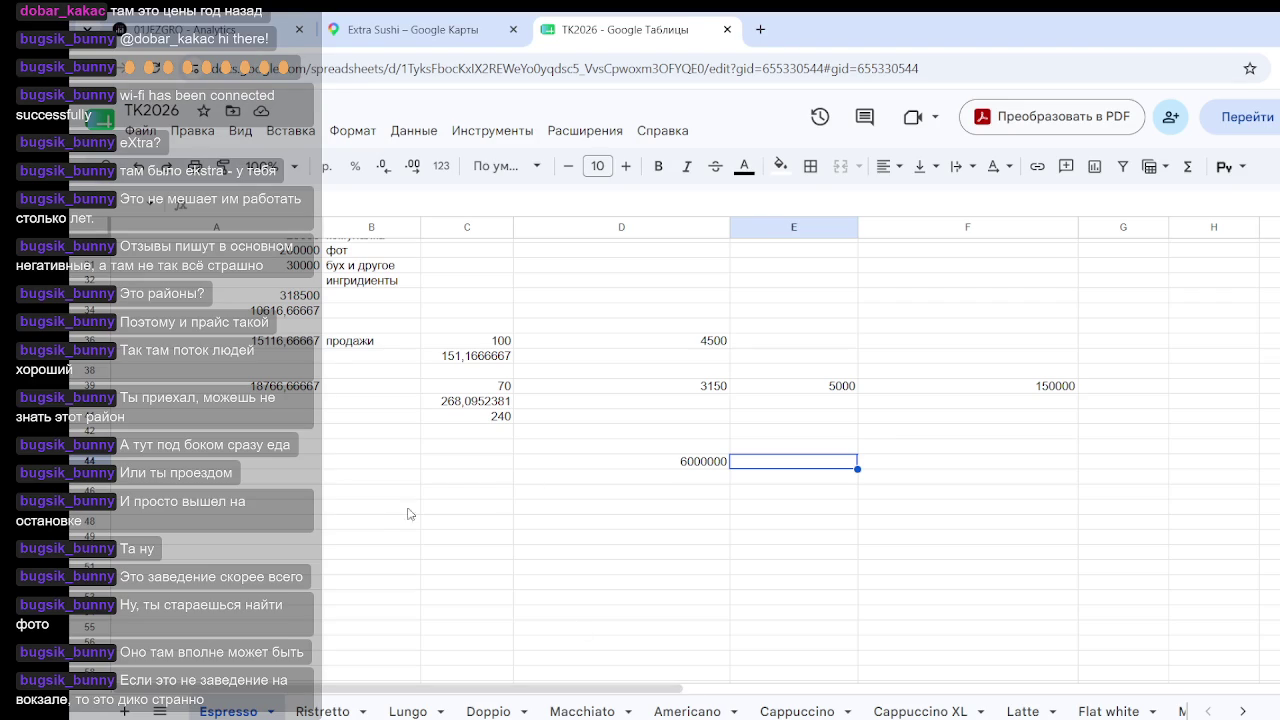
pyautogui.click(372, 513)
# Step: Paste the payments table at B48, ending with totals 12010, 202.54 and 11807.46
pyautogui.hotkey('ctrl', 'v')
pyautogui.click(916, 556)
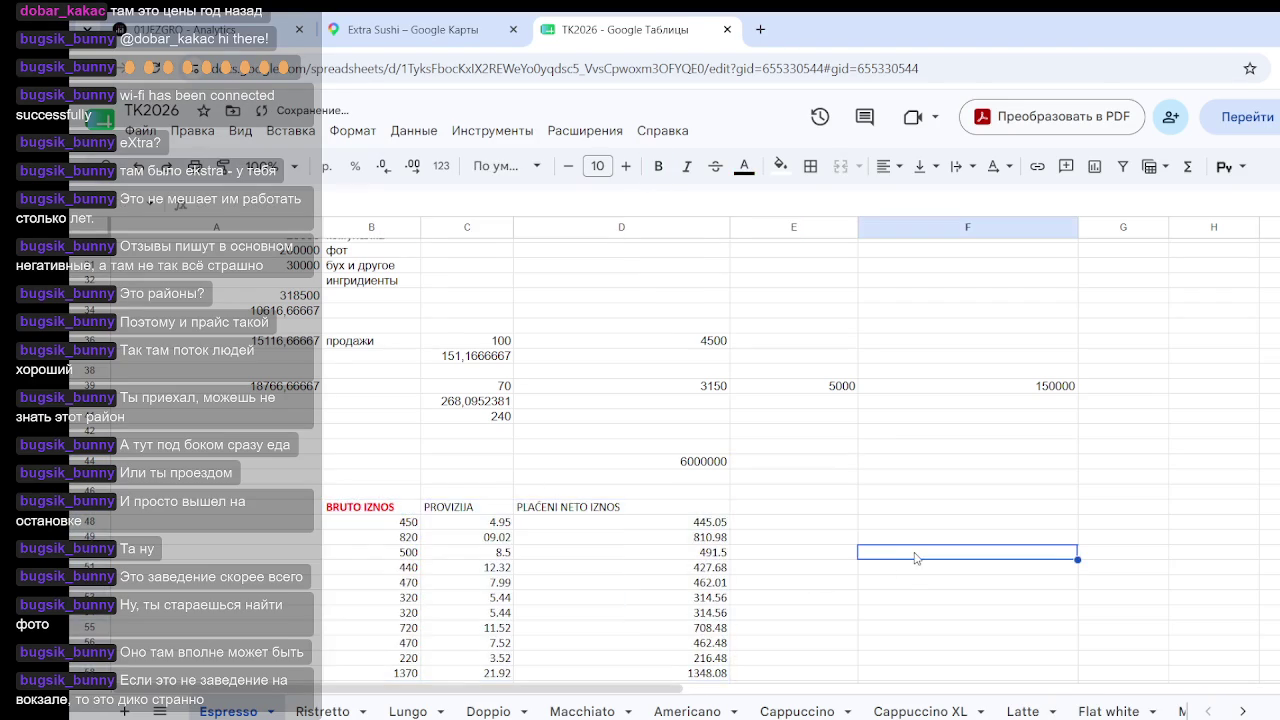
pyautogui.scroll(-2, 790, 536)
pyautogui.scroll(-4, 790, 536)
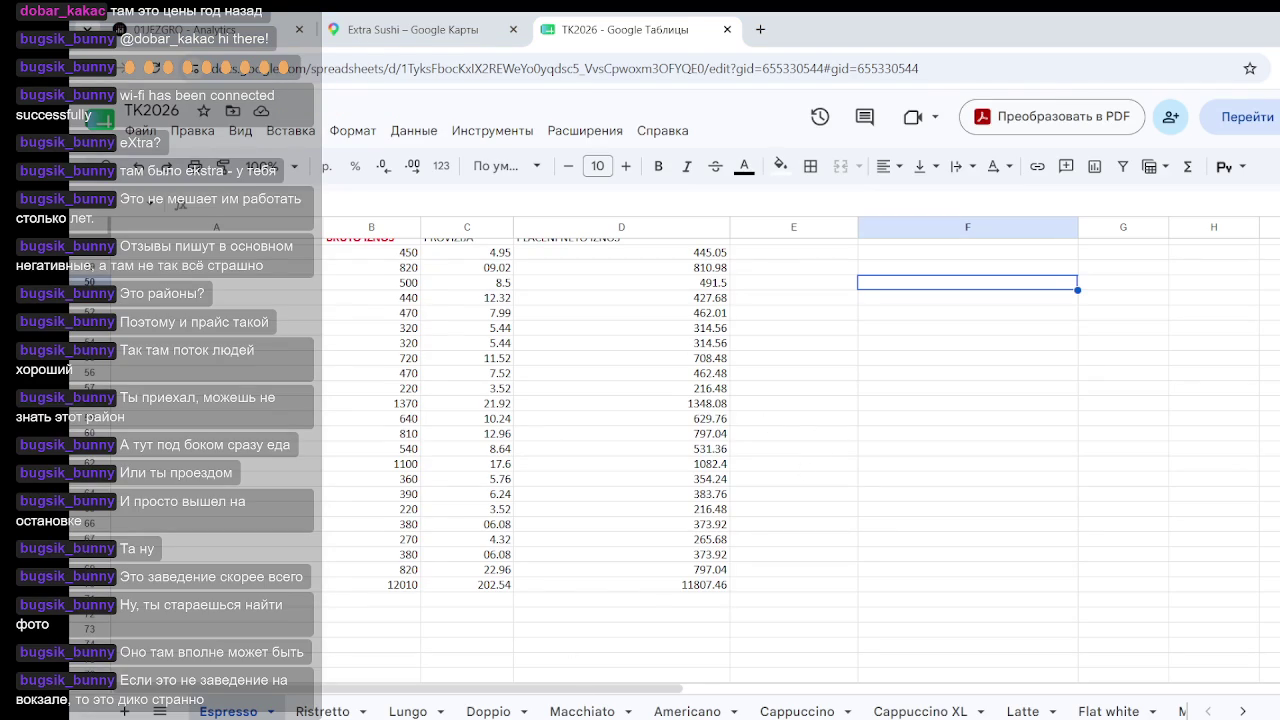
pyautogui.click(858, 448)
pyautogui.scroll(4, 858, 448)
pyautogui.click(378, 420)
pyautogui.moveTo(378, 420); pyautogui.dragTo(398, 536)
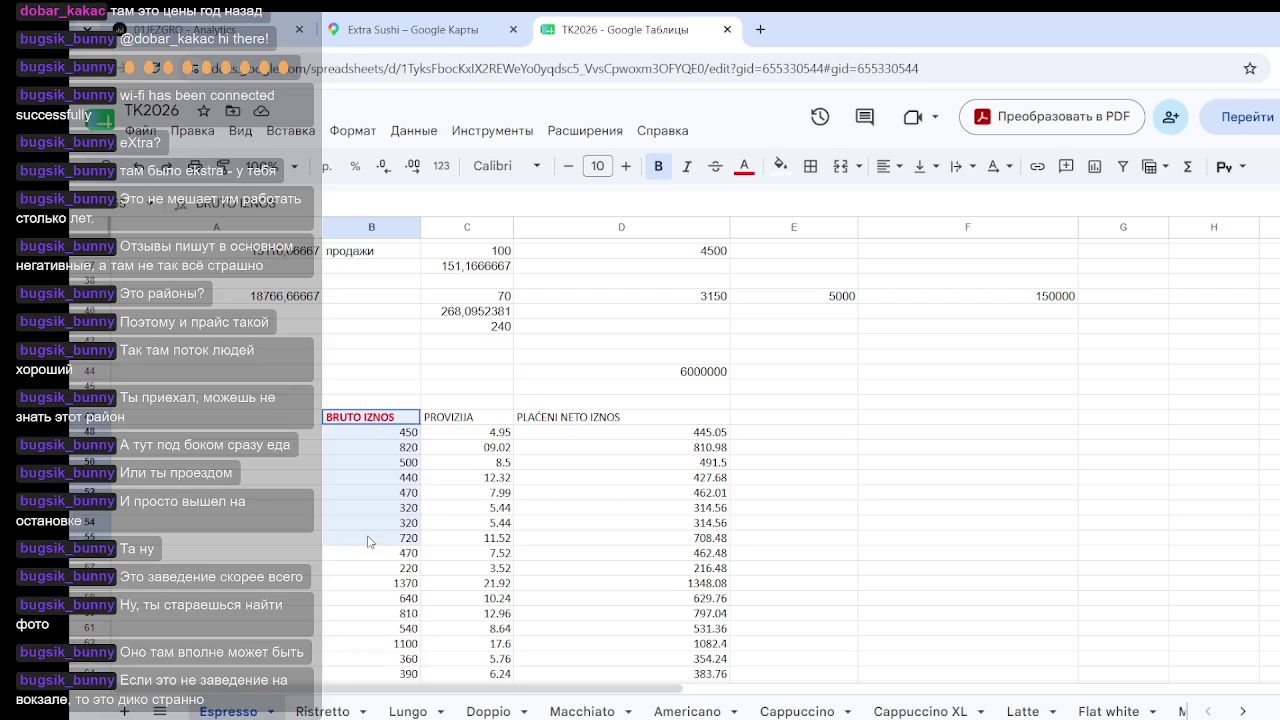
pyautogui.click(392, 466)
pyautogui.moveTo(390, 432); pyautogui.dragTo(380, 572)
pyautogui.click(556, 556)
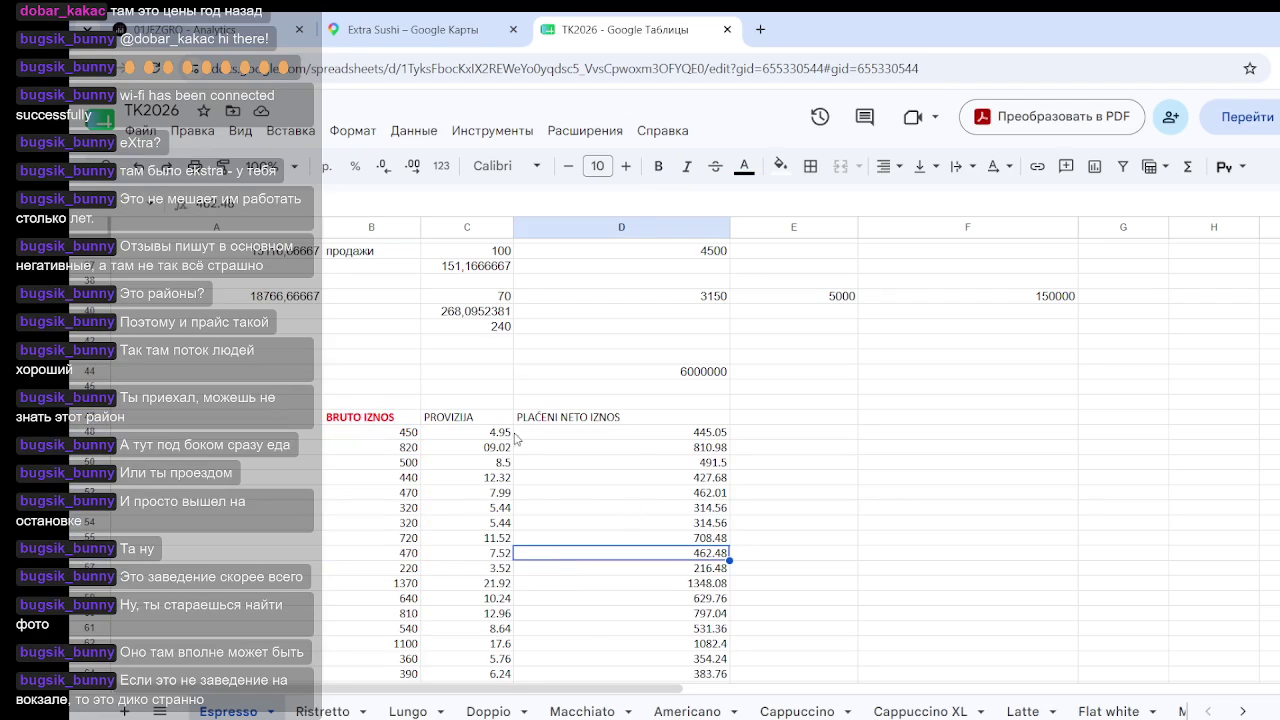
pyautogui.moveTo(505, 433); pyautogui.dragTo(505, 538)
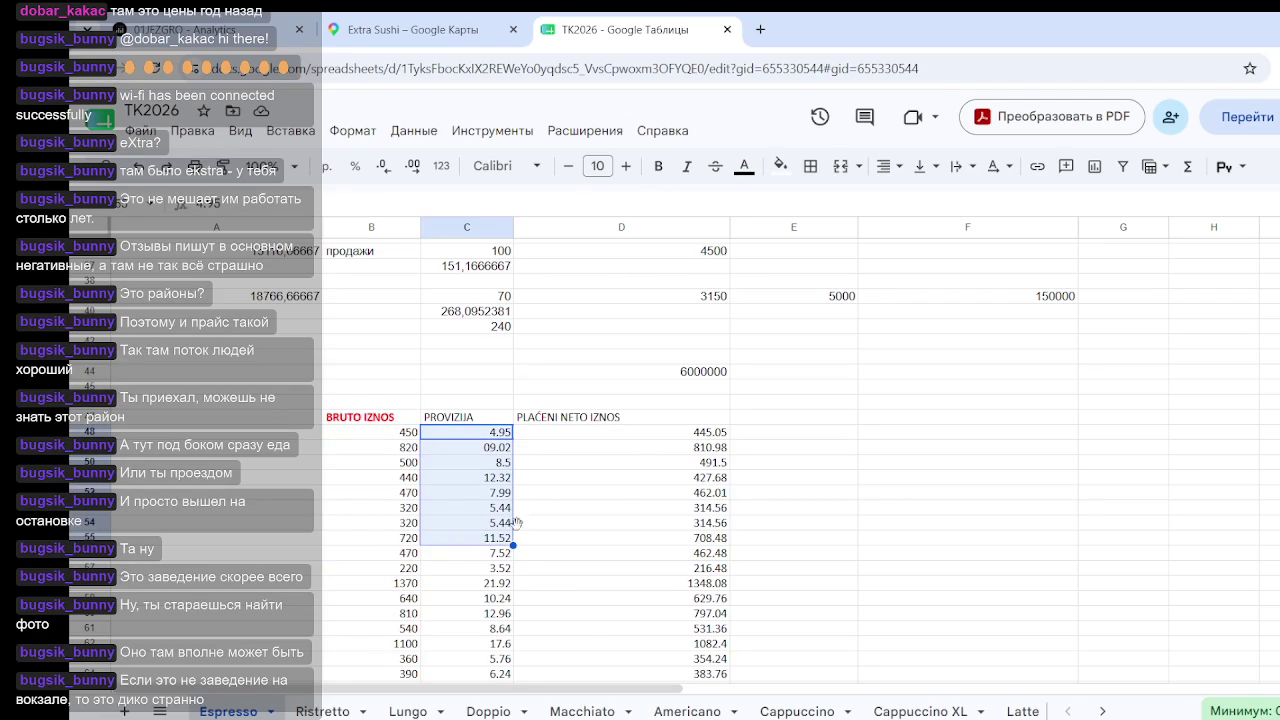
pyautogui.click(519, 537)
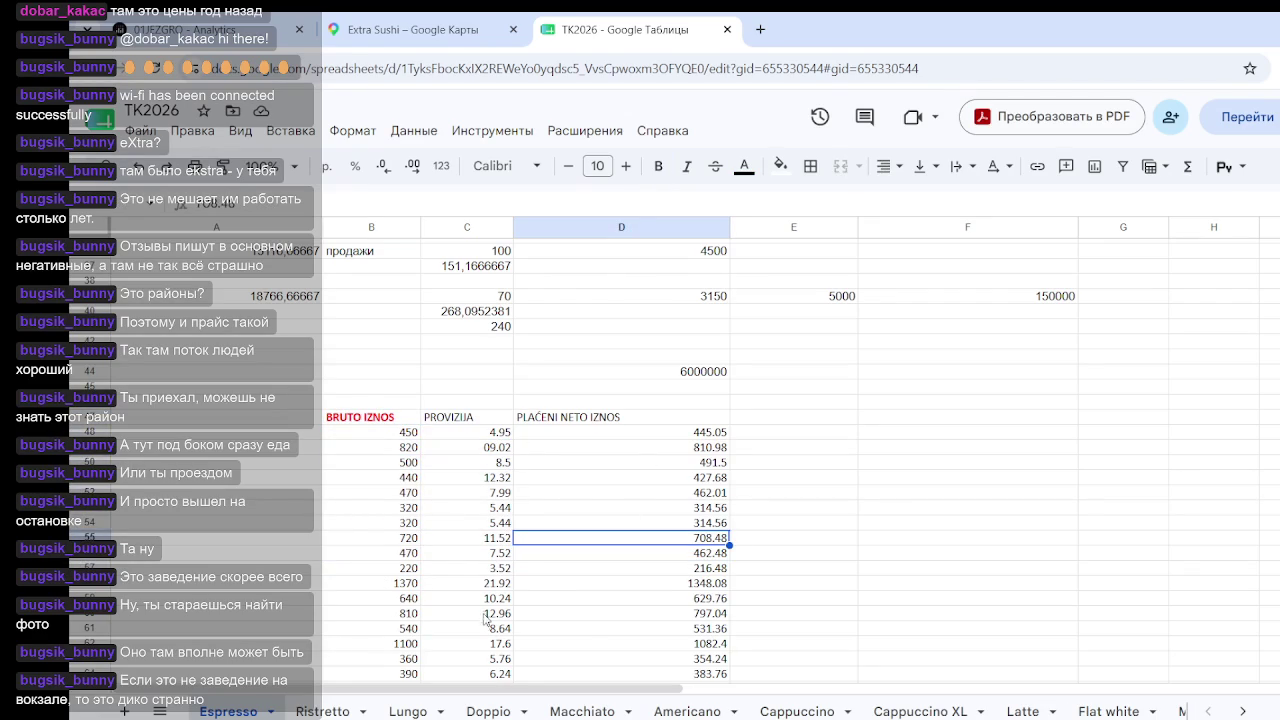
pyautogui.moveTo(487, 613); pyautogui.dragTo(505, 440)
pyautogui.click(503, 450)
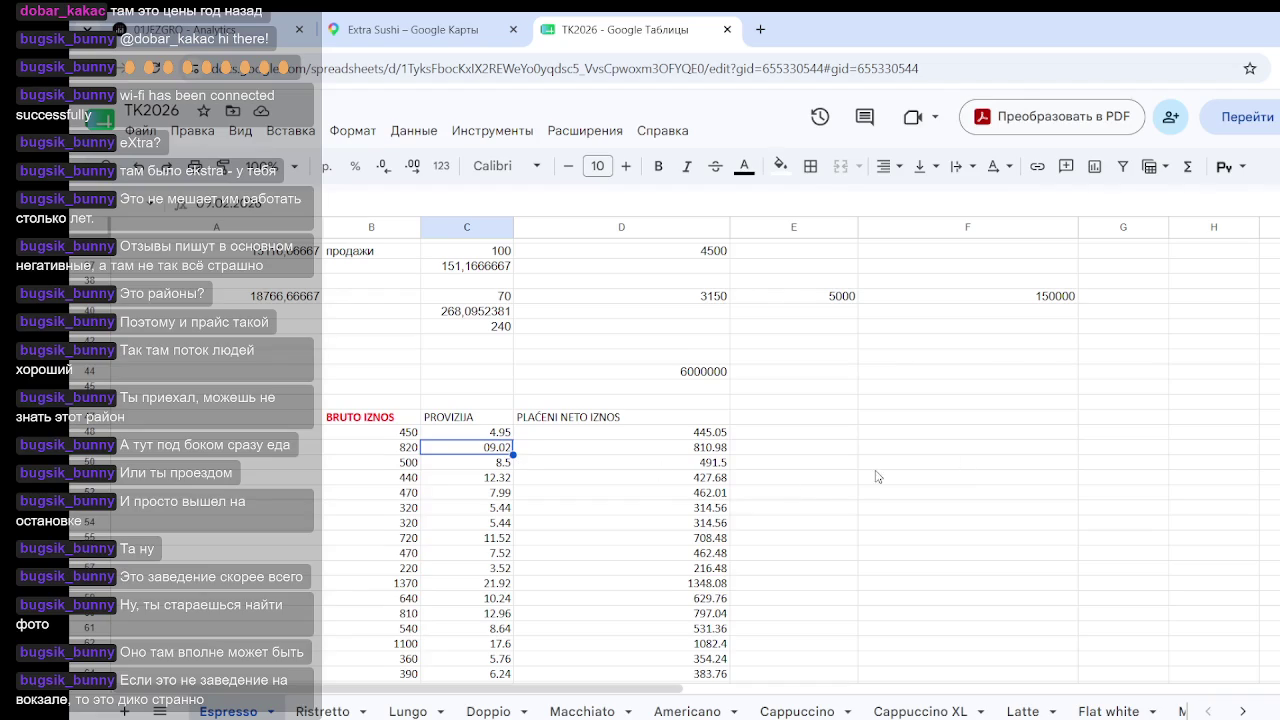
pyautogui.scroll(-3, 538, 484)
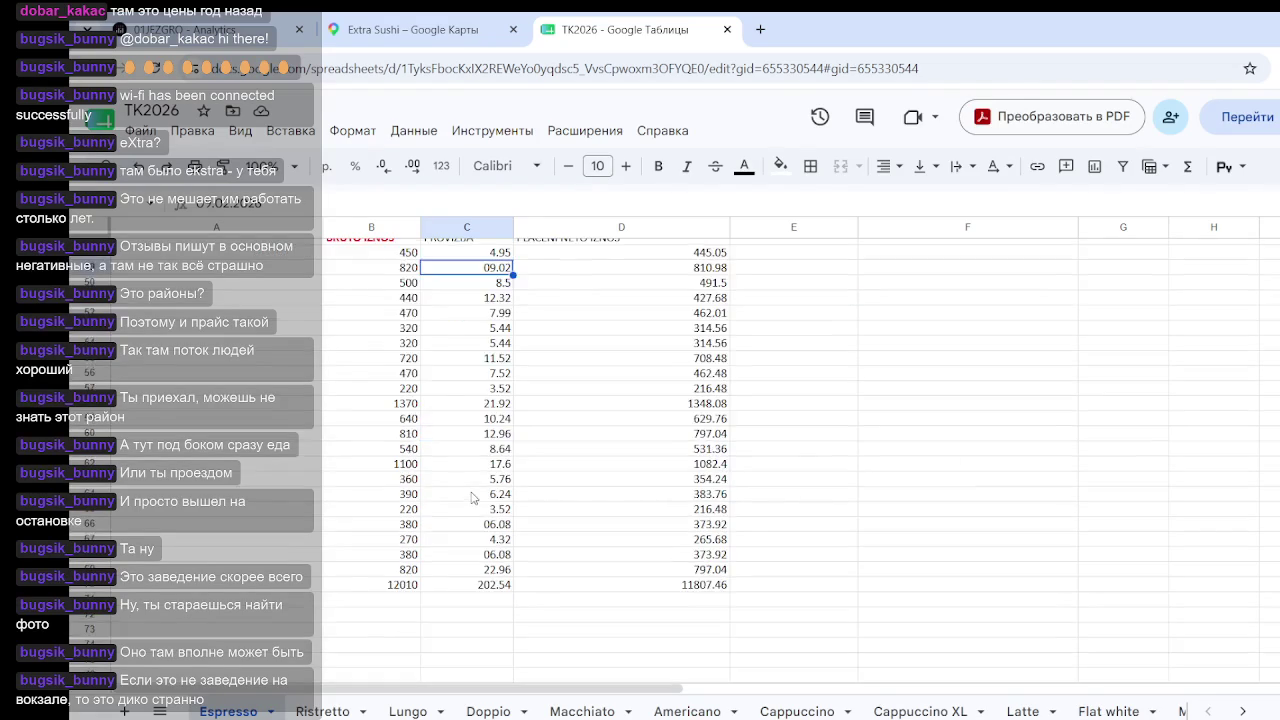
pyautogui.moveTo(501, 572); pyautogui.dragTo(501, 246)
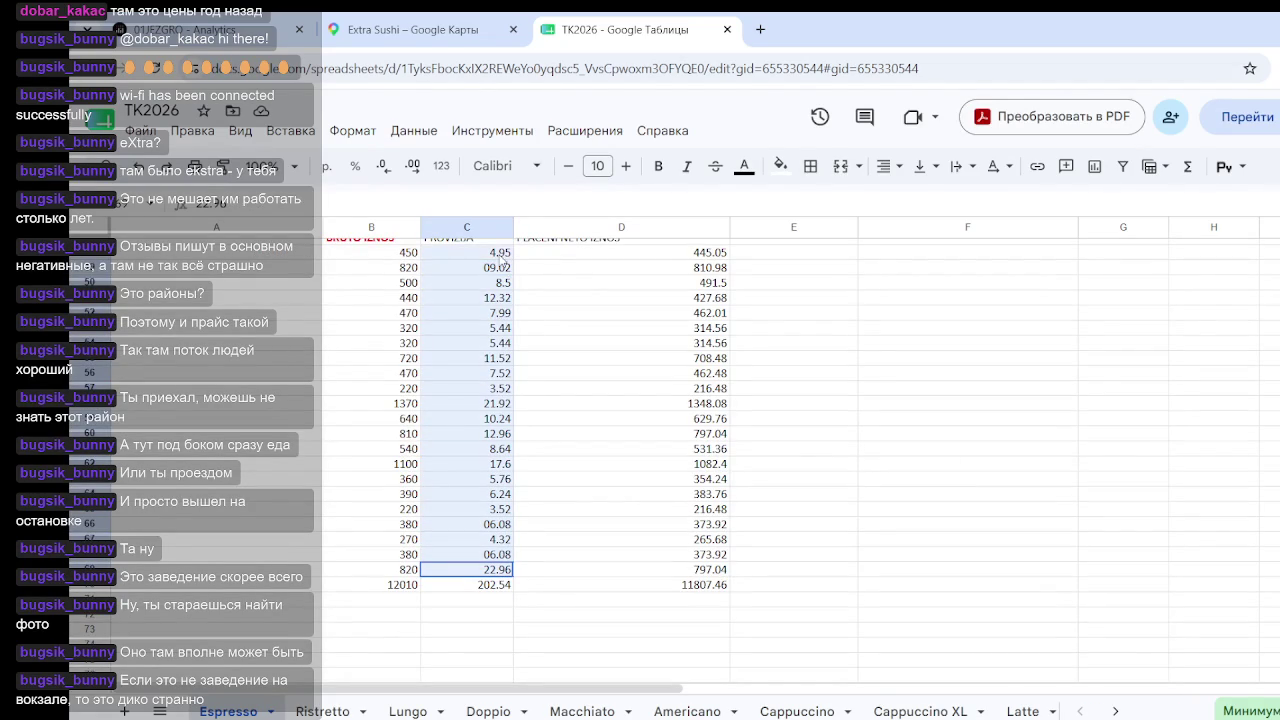
pyautogui.scroll(2, 485, 300)
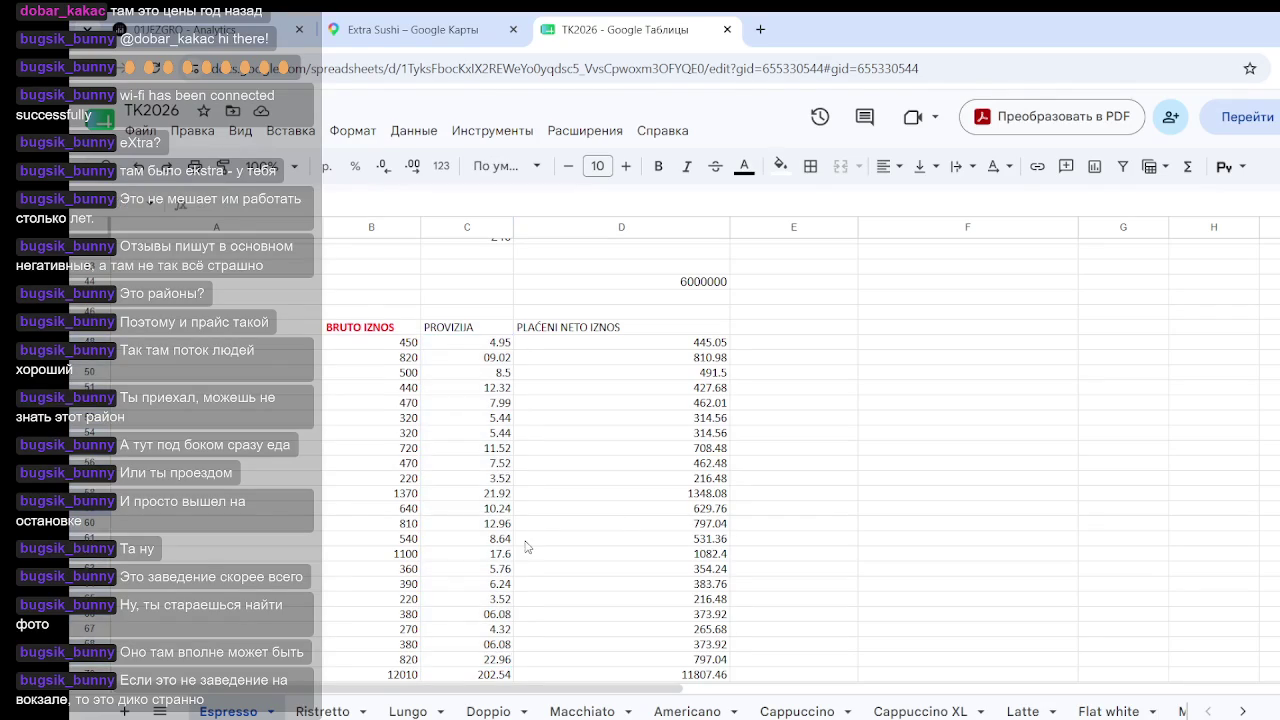
pyautogui.click(505, 620)
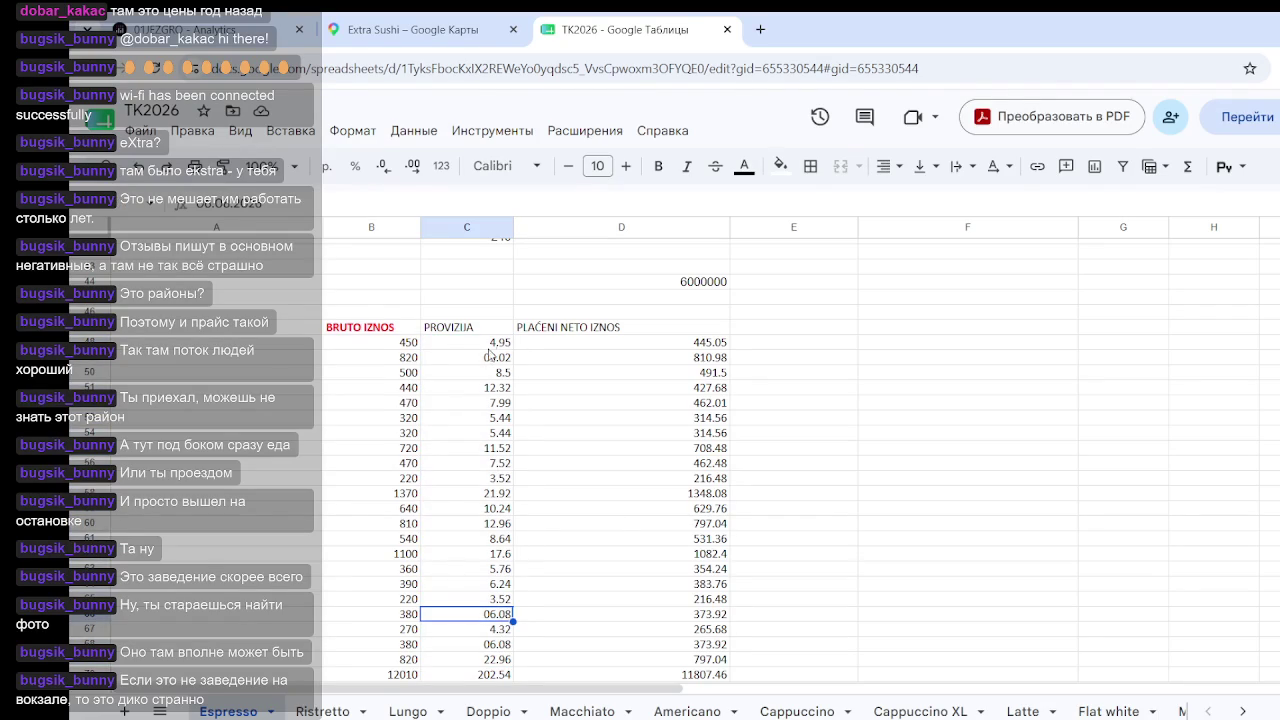
# Step: Apply the plain Number format to the PROVIZIJA commission cells down to the 202.54 total
pyautogui.moveTo(490, 342); pyautogui.dragTo(498, 674)
pyautogui.rightClick(498, 597)
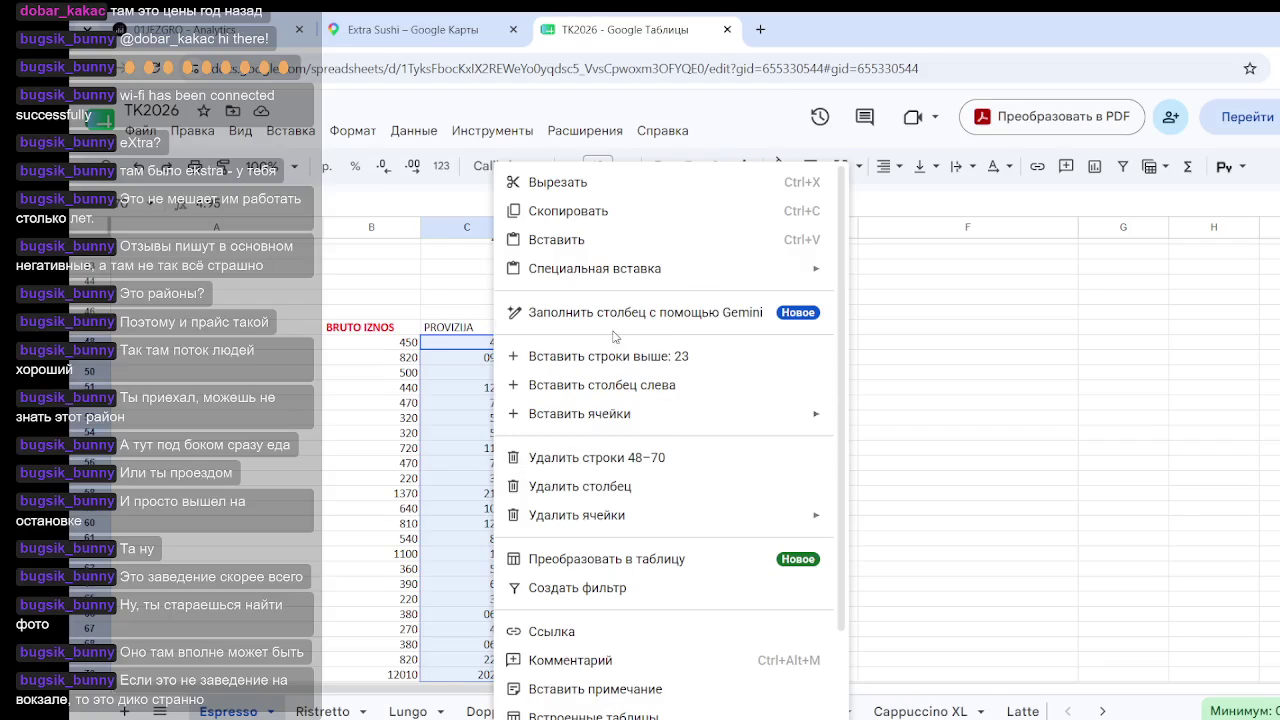
pyautogui.scroll(-2, 620, 445)
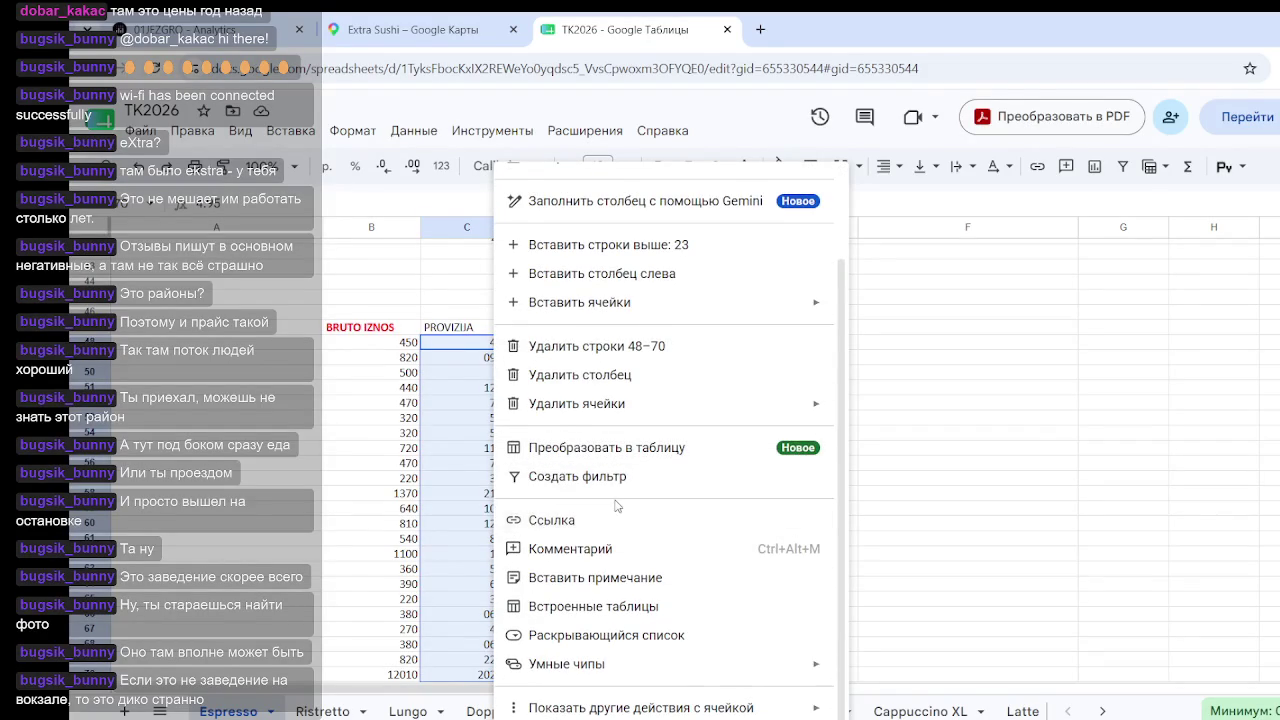
pyautogui.scroll(2, 614, 508)
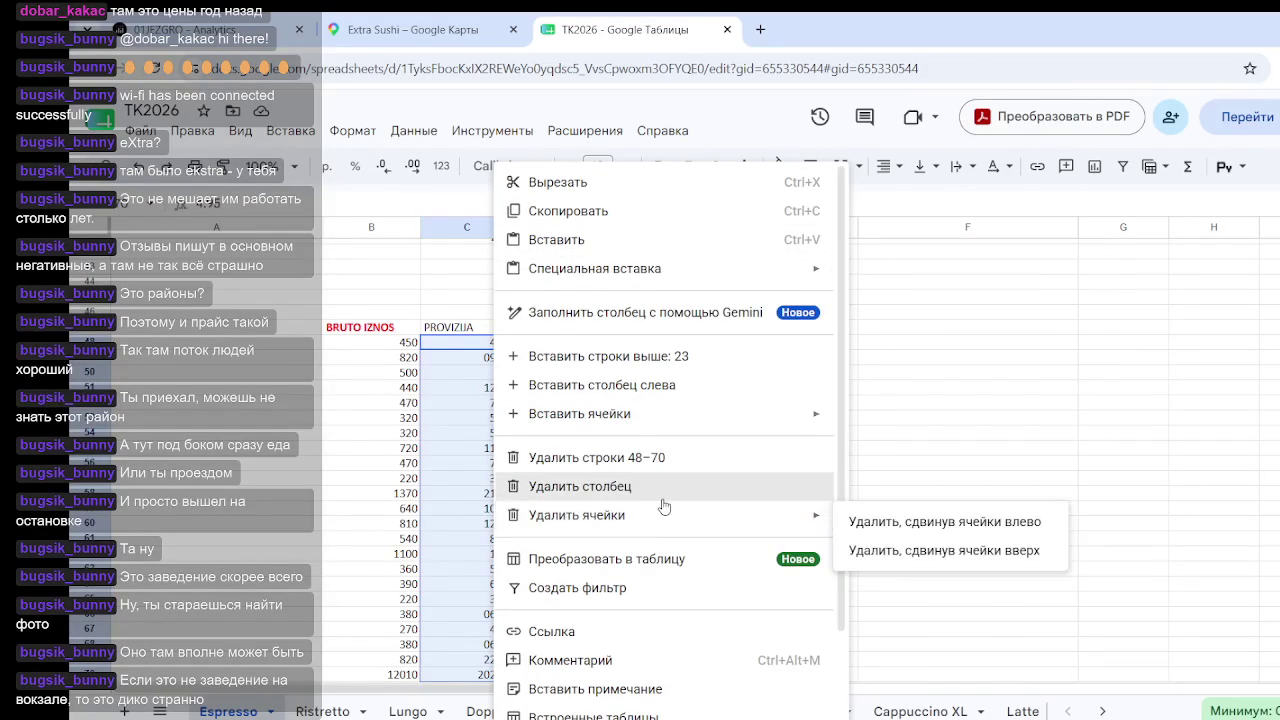
pyautogui.scroll(-2, 640, 517)
pyautogui.scroll(2, 640, 480)
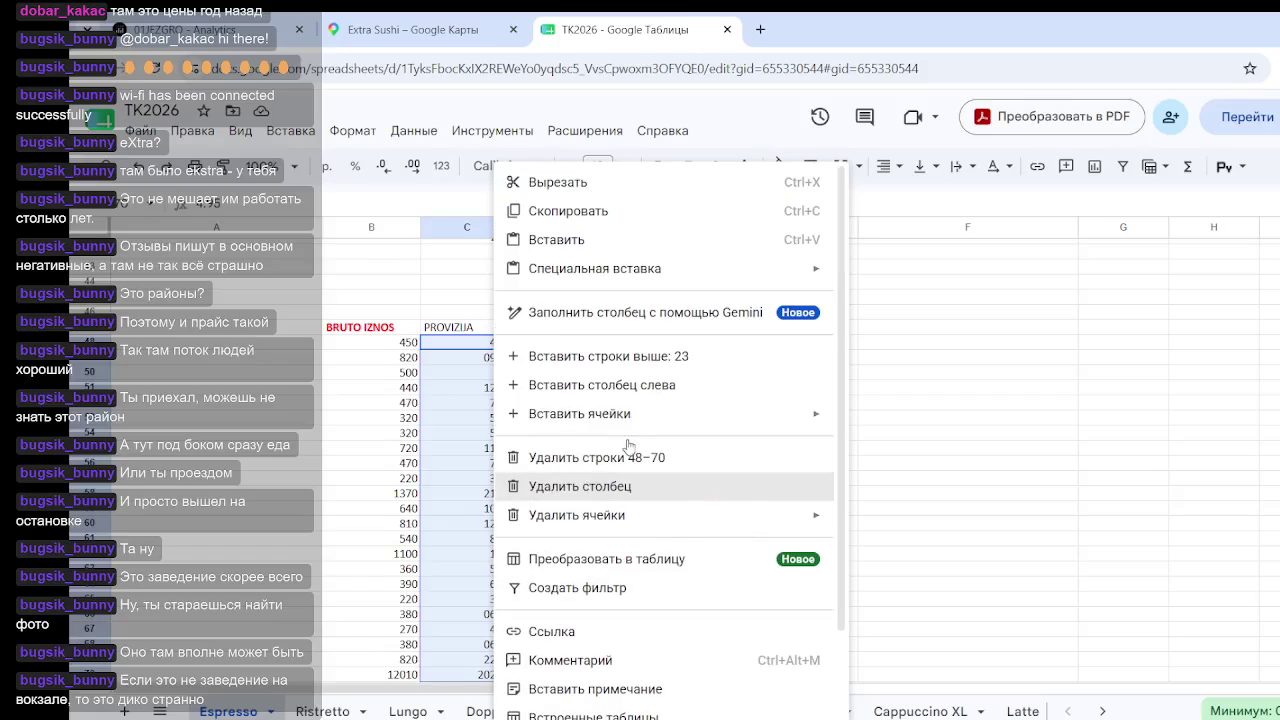
pyautogui.click(352, 131)
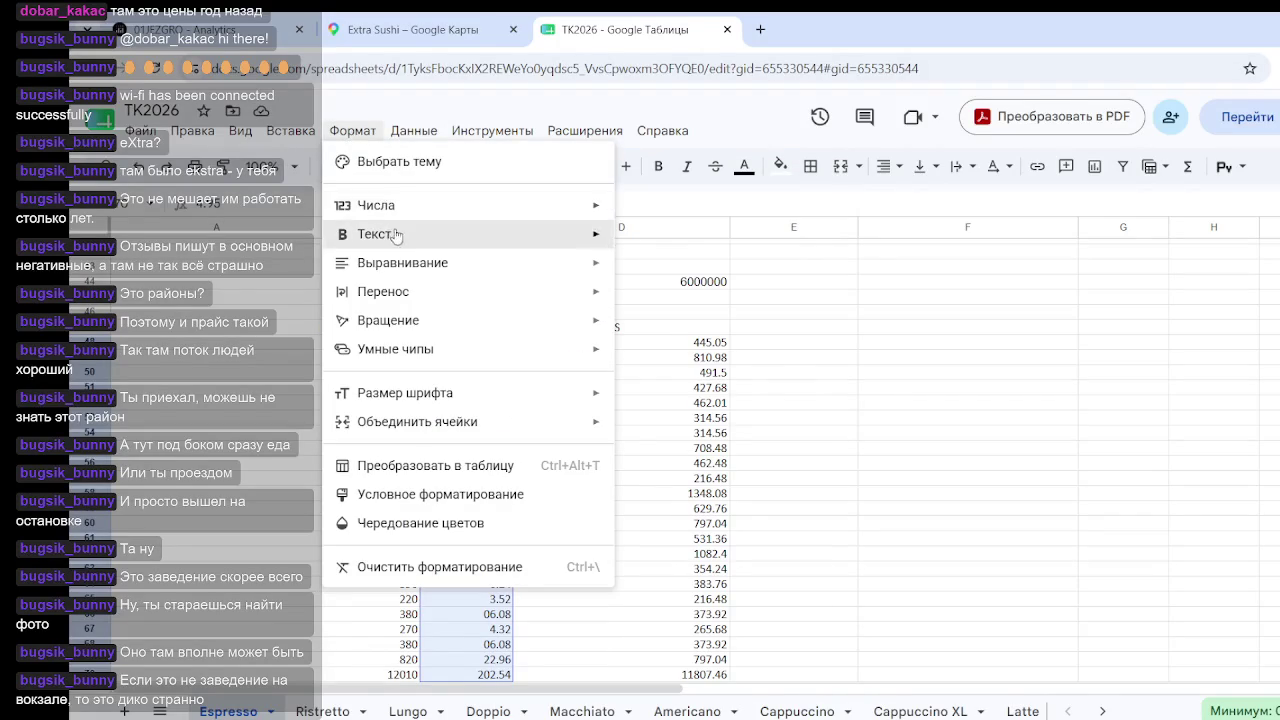
pyautogui.moveTo(420, 205)
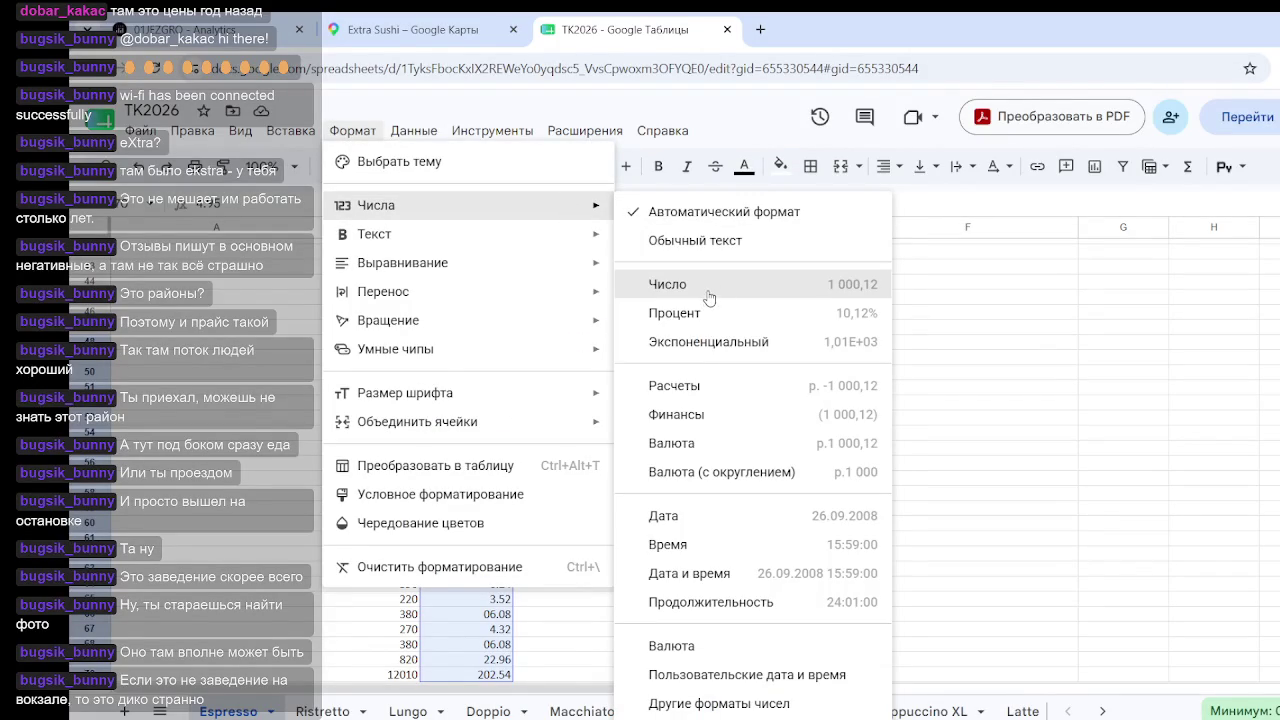
pyautogui.click(709, 296)
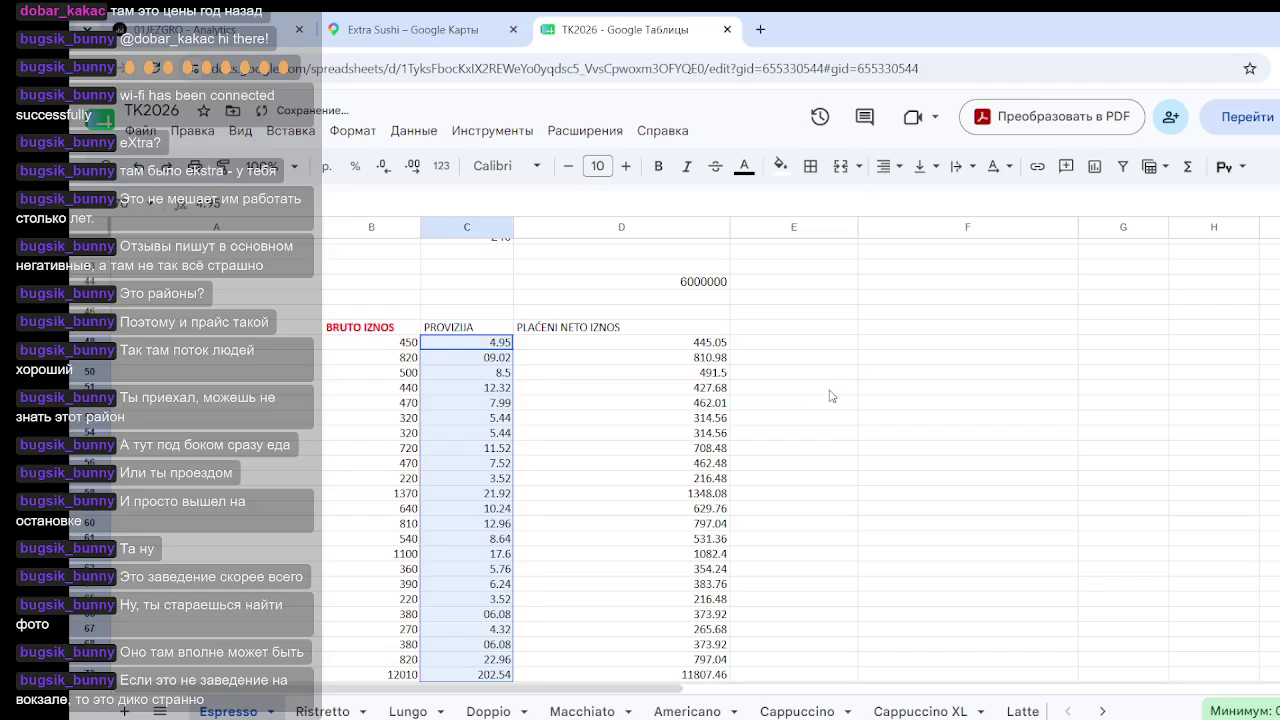
pyautogui.click(840, 391)
pyautogui.click(880, 345)
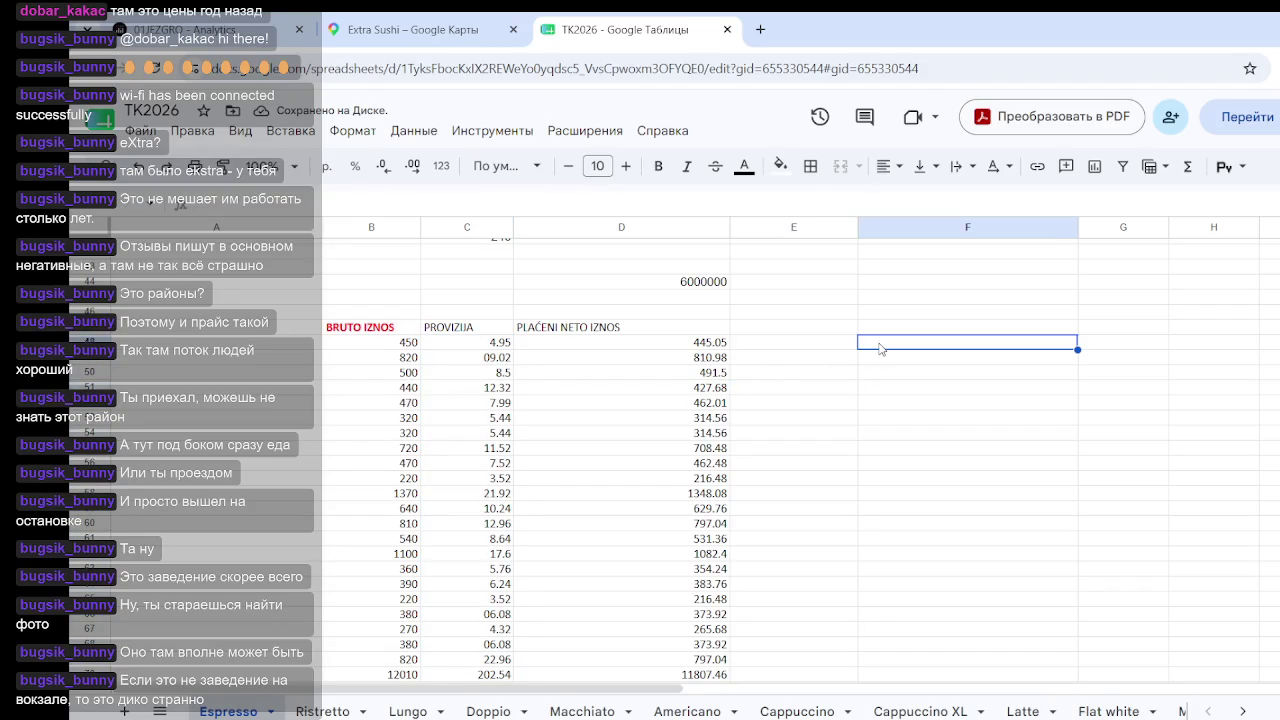
# Step: Inspect the first gross amount 450, net amount 445.05 and the net-amount sum
pyautogui.click(400, 350)
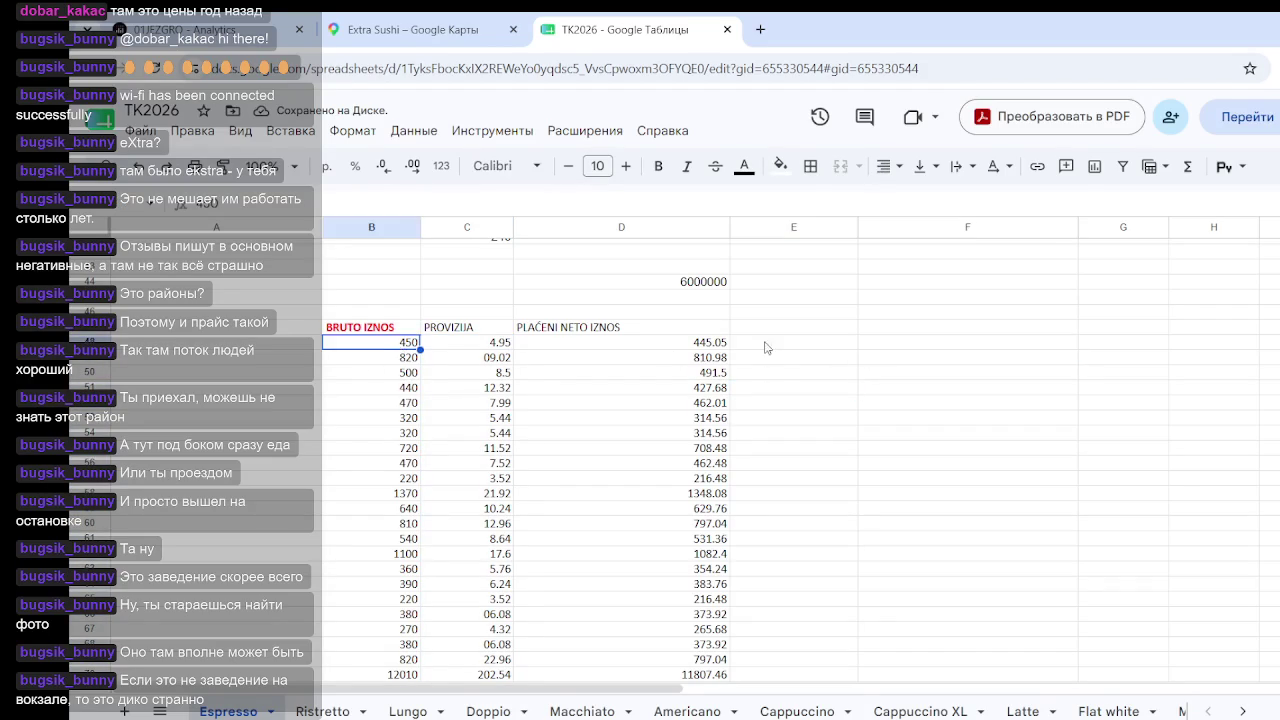
pyautogui.click(712, 348)
pyautogui.moveTo(700, 355); pyautogui.dragTo(720, 614)
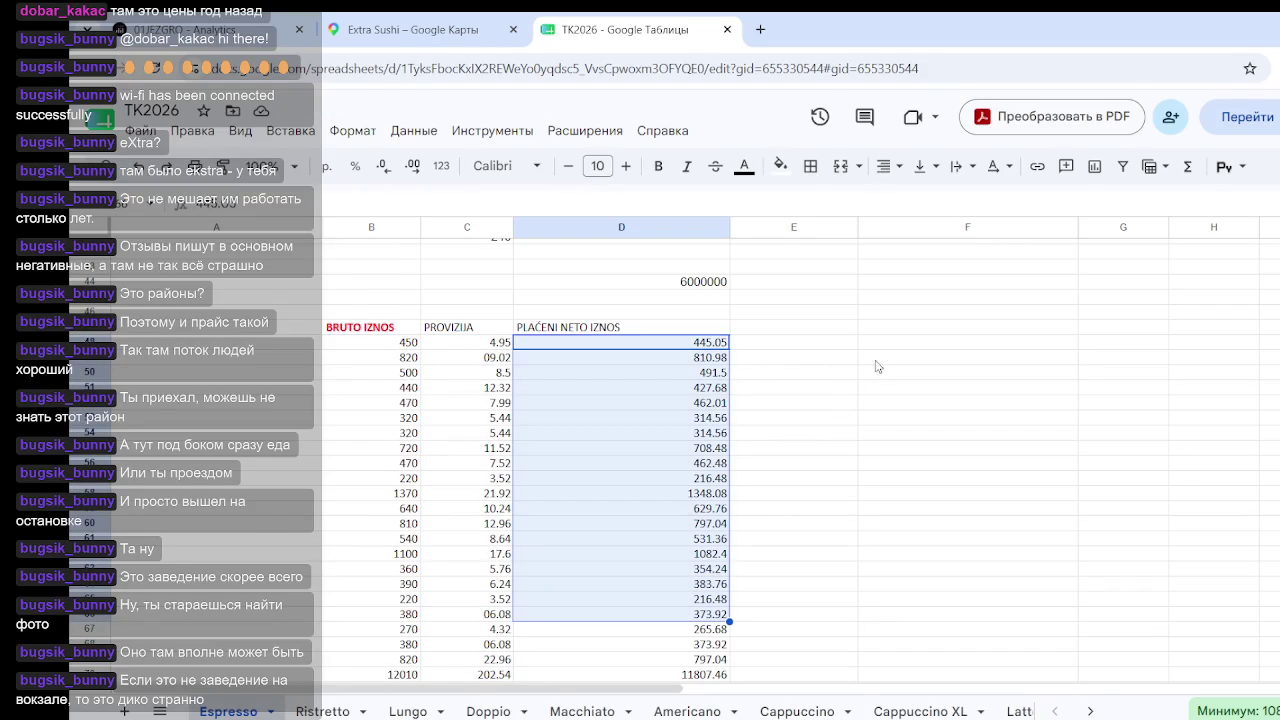
pyautogui.click(893, 334)
# Step: Enter =D48*100/B48 in F48, which returns #VALUE!, and dismiss the error
pyautogui.click(876, 348)
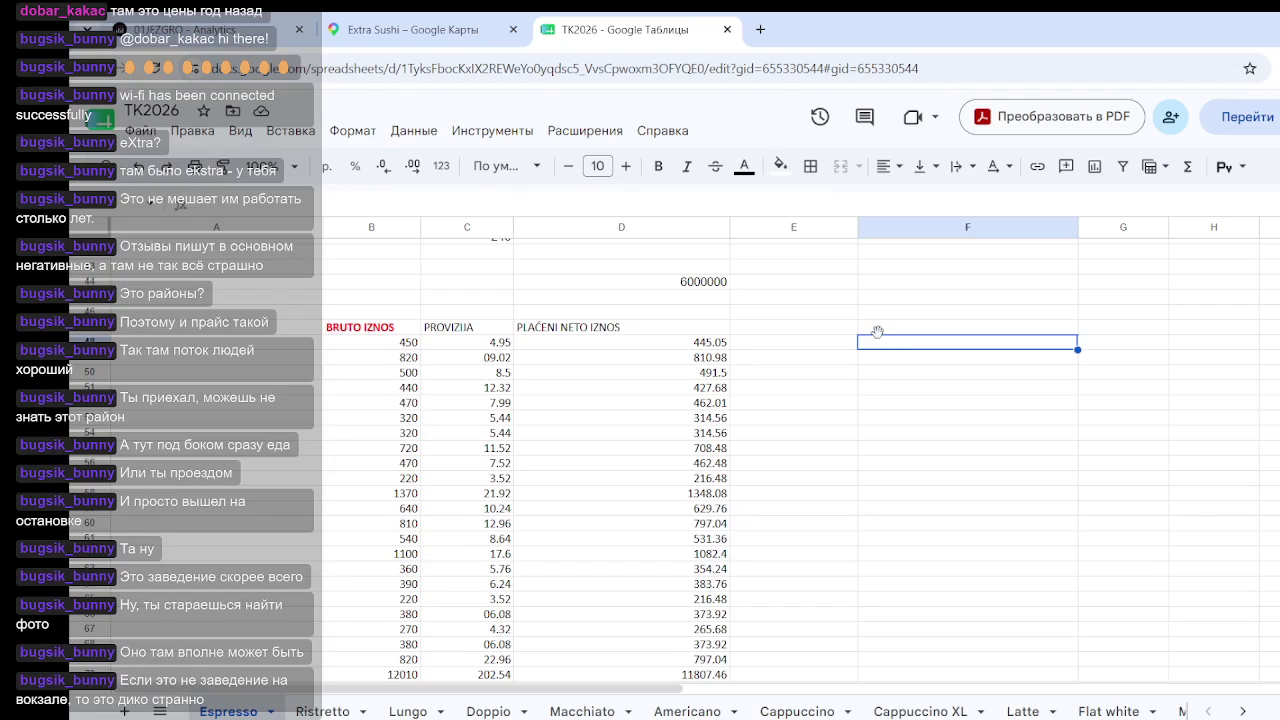
pyautogui.write('=')
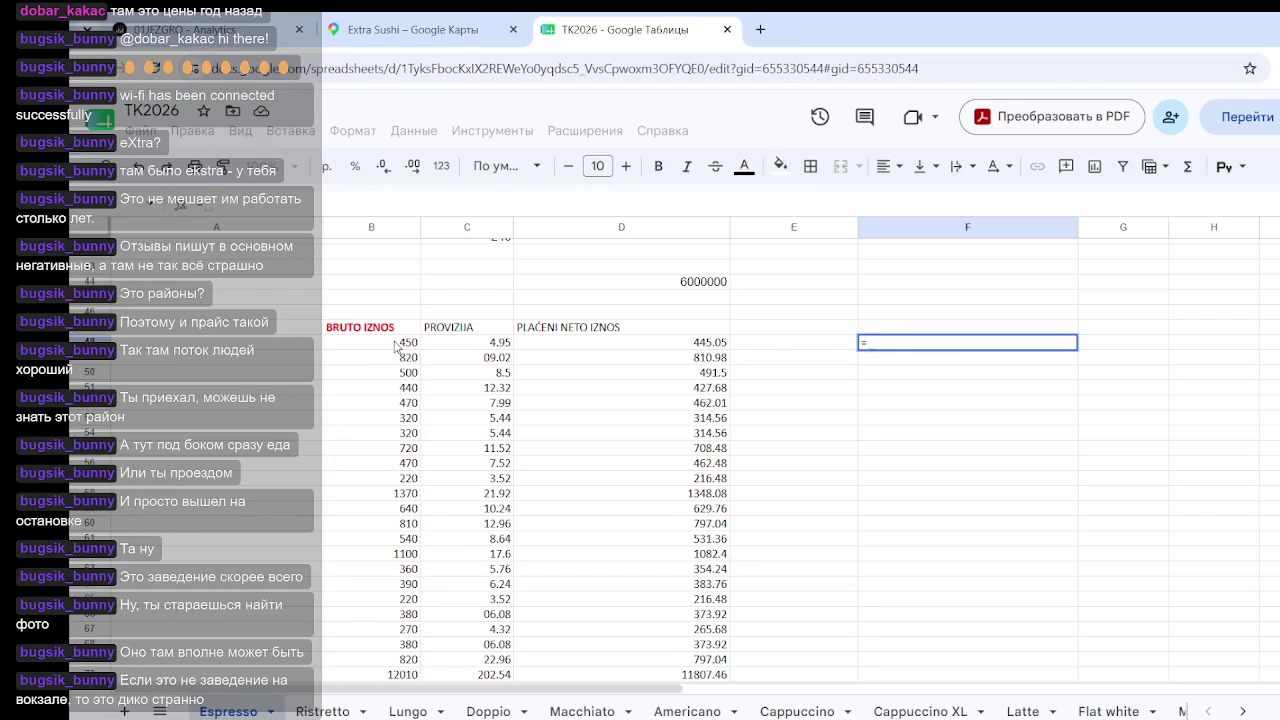
pyautogui.click(673, 345)
pyautogui.write('*10')
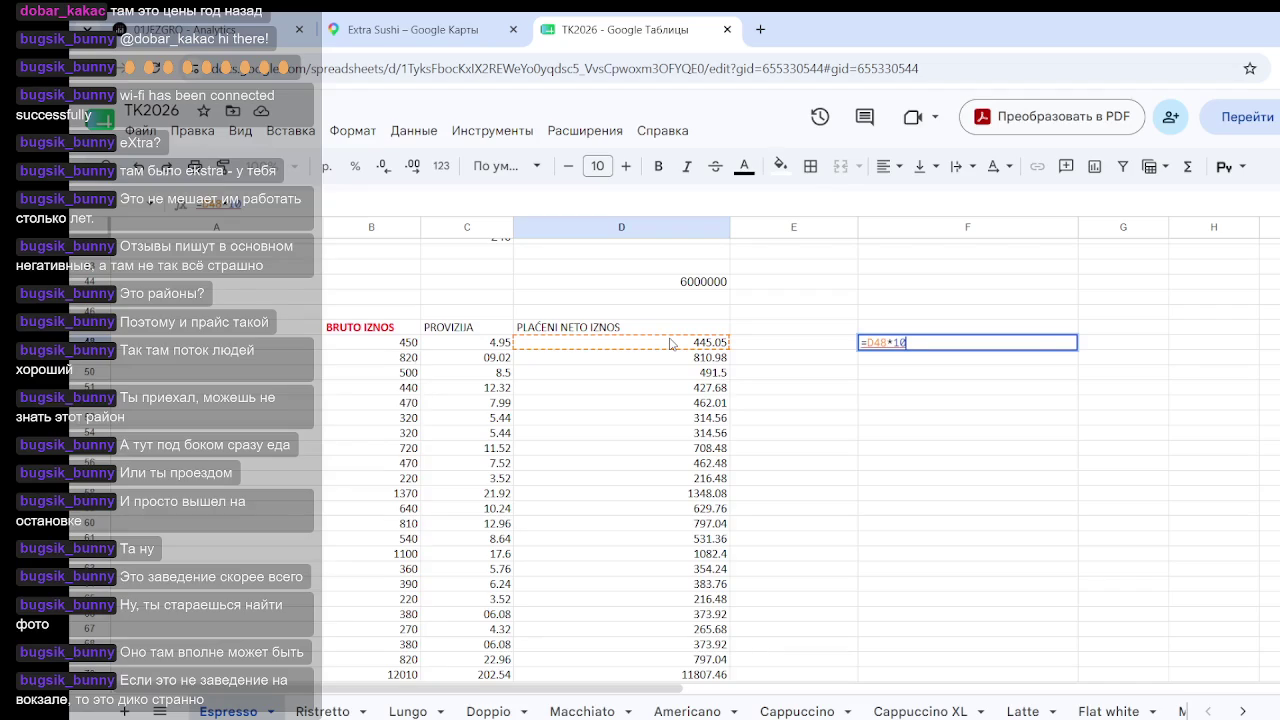
pyautogui.write('0/')
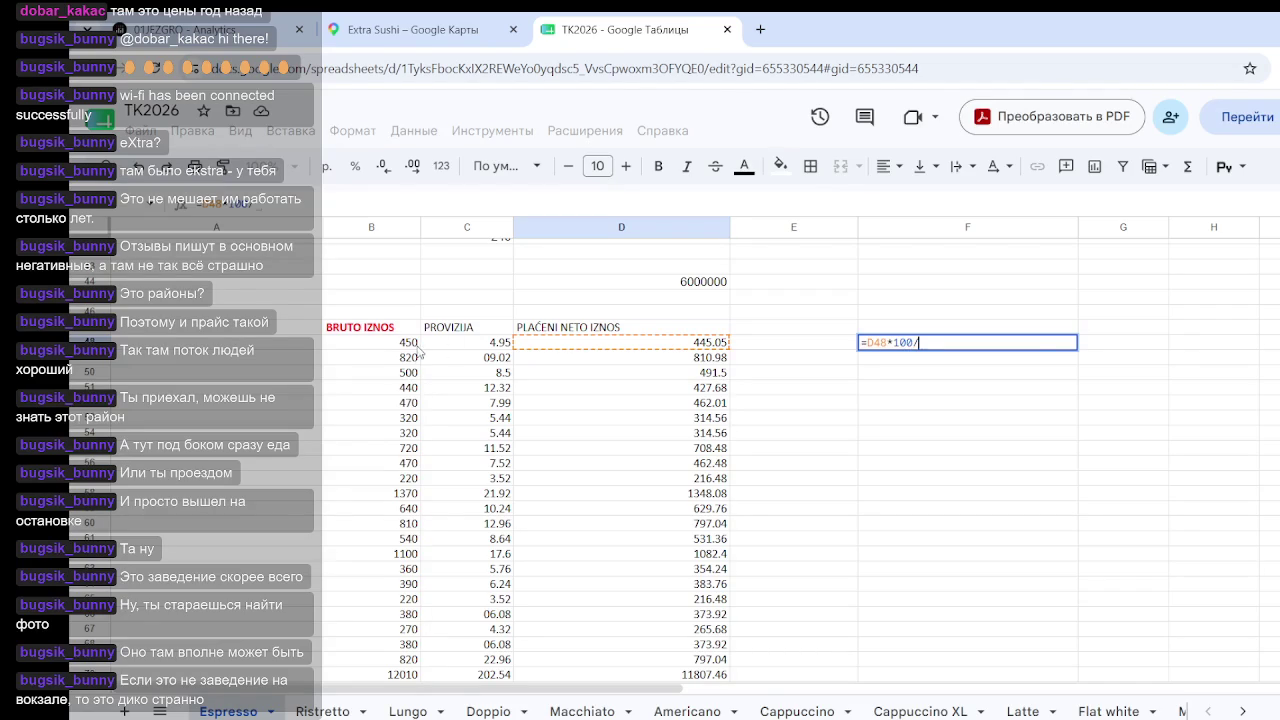
pyautogui.click(410, 345)
pyautogui.click(990, 344)
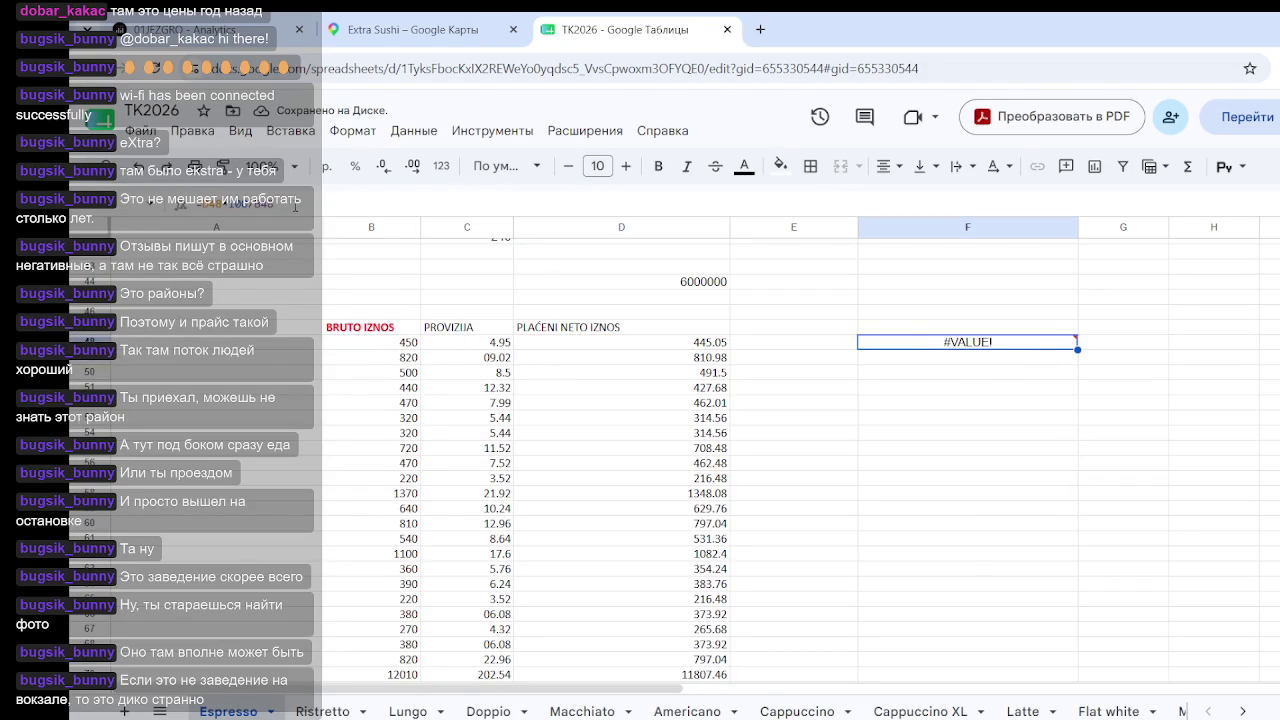
pyautogui.moveTo(998, 347)
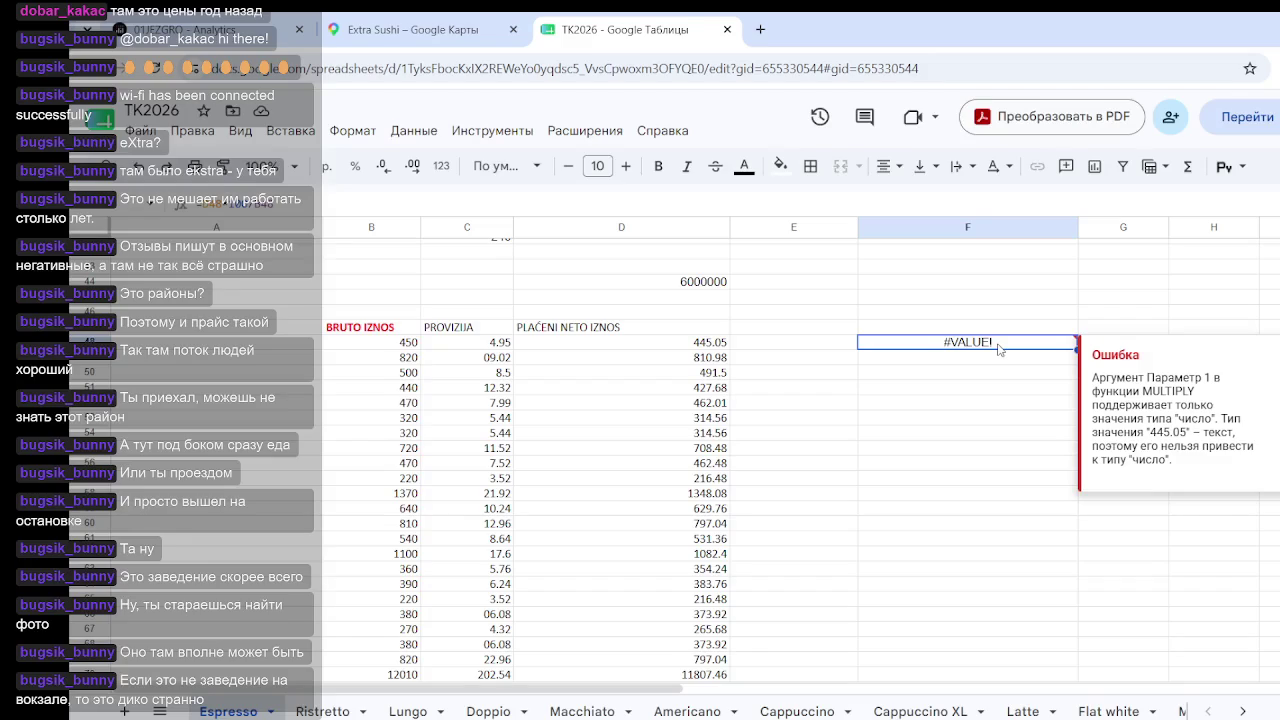
pyautogui.click(1008, 450)
pyautogui.scroll(-3, 1000, 400)
pyautogui.scroll(3, 1000, 350)
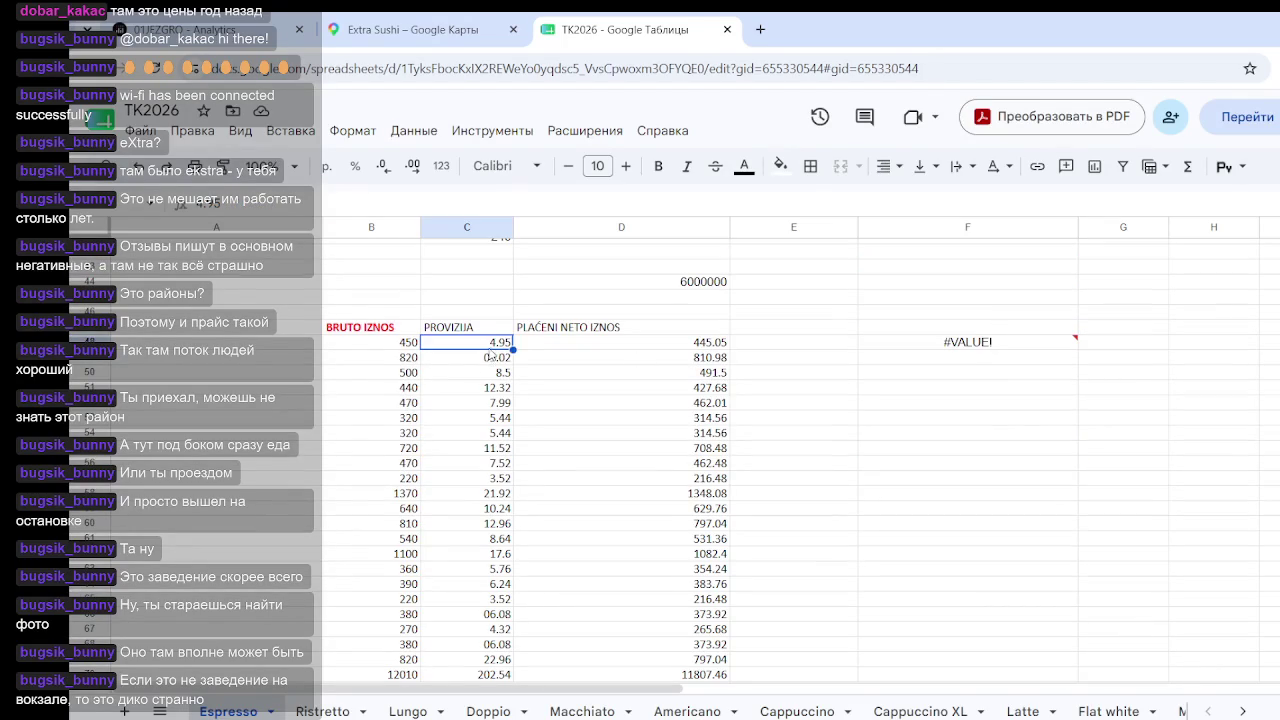
pyautogui.moveTo(488, 343); pyautogui.dragTo(489, 420)
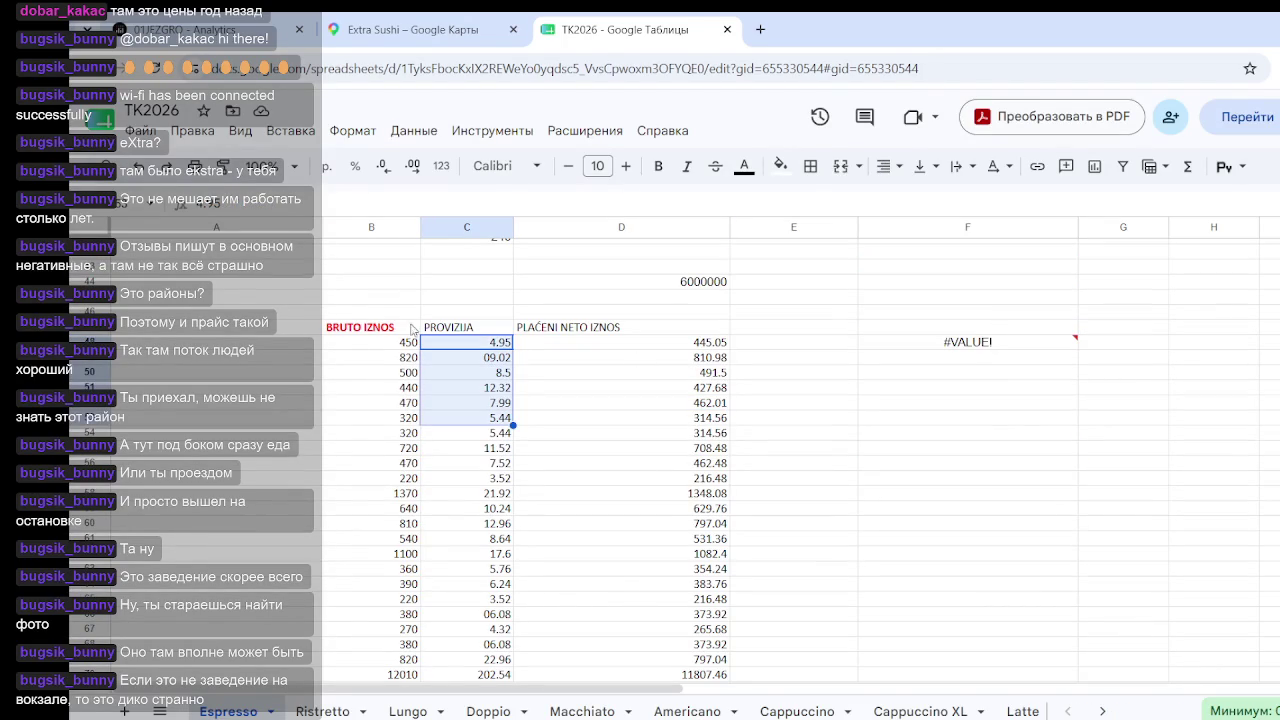
pyautogui.click(546, 480)
pyautogui.moveTo(708, 343); pyautogui.dragTo(699, 580)
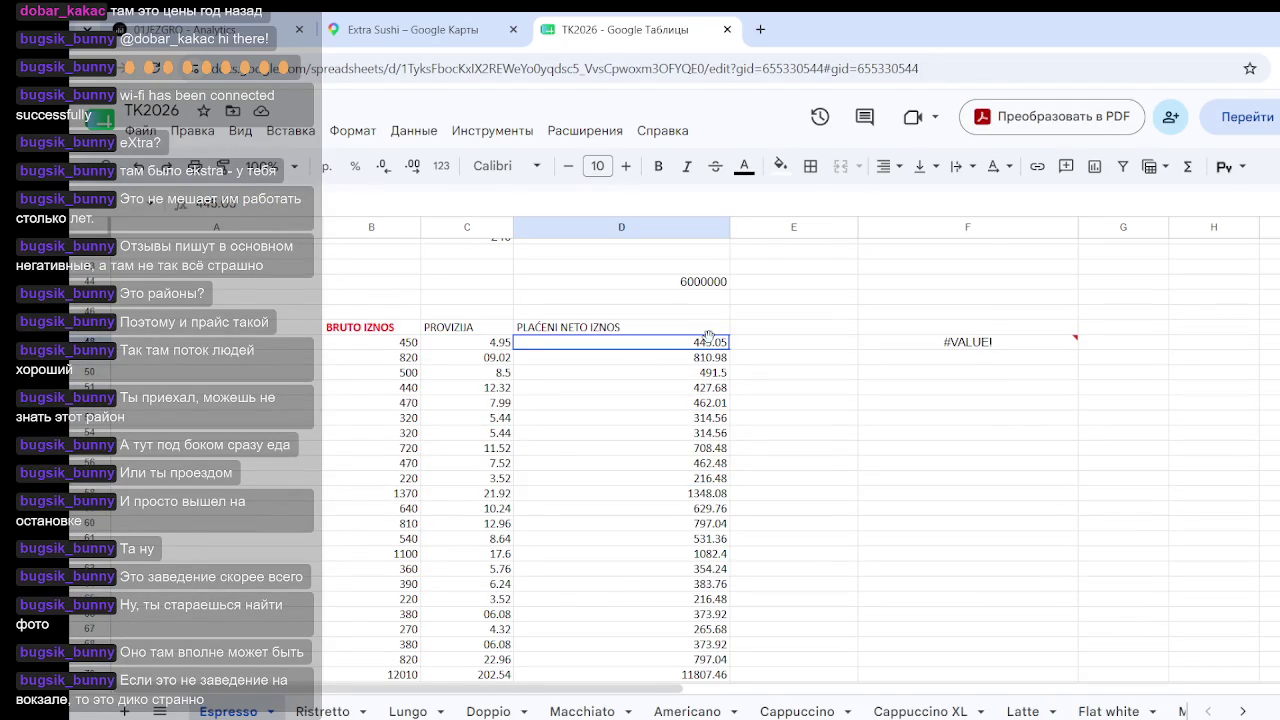
pyautogui.scroll(-1, 699, 580)
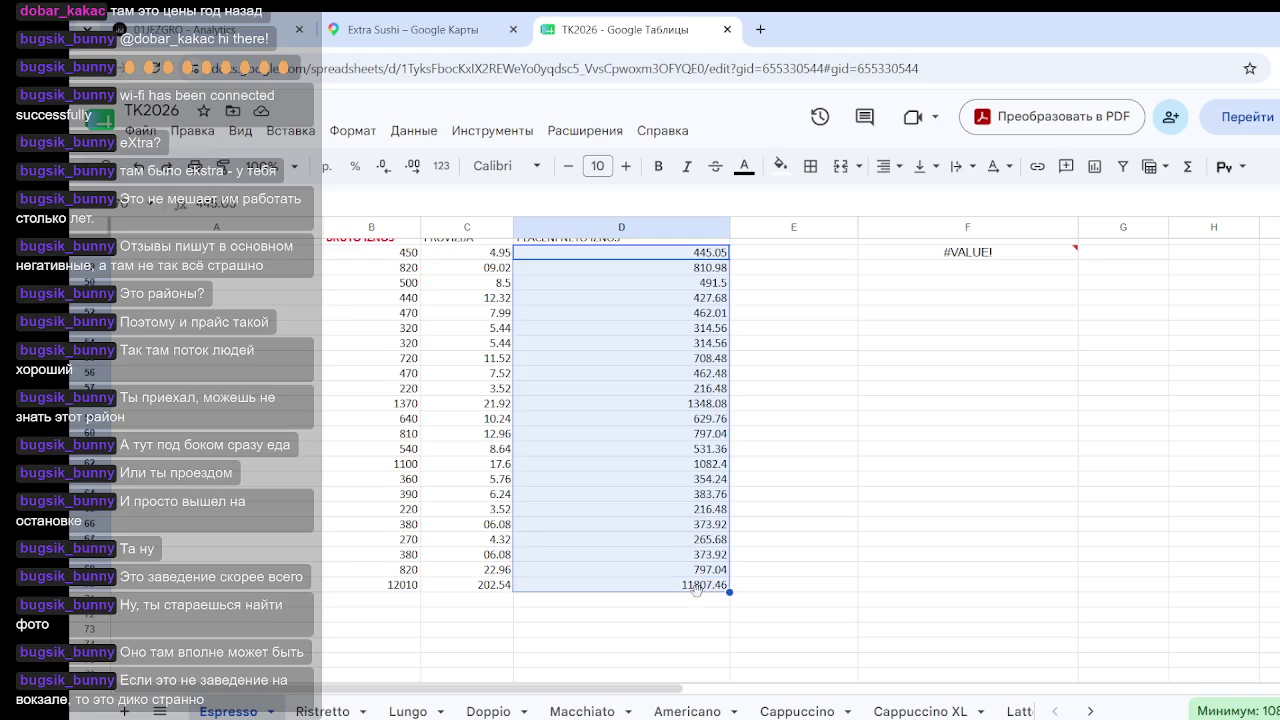
pyautogui.rightClick(677, 420)
pyautogui.moveTo(761, 413)
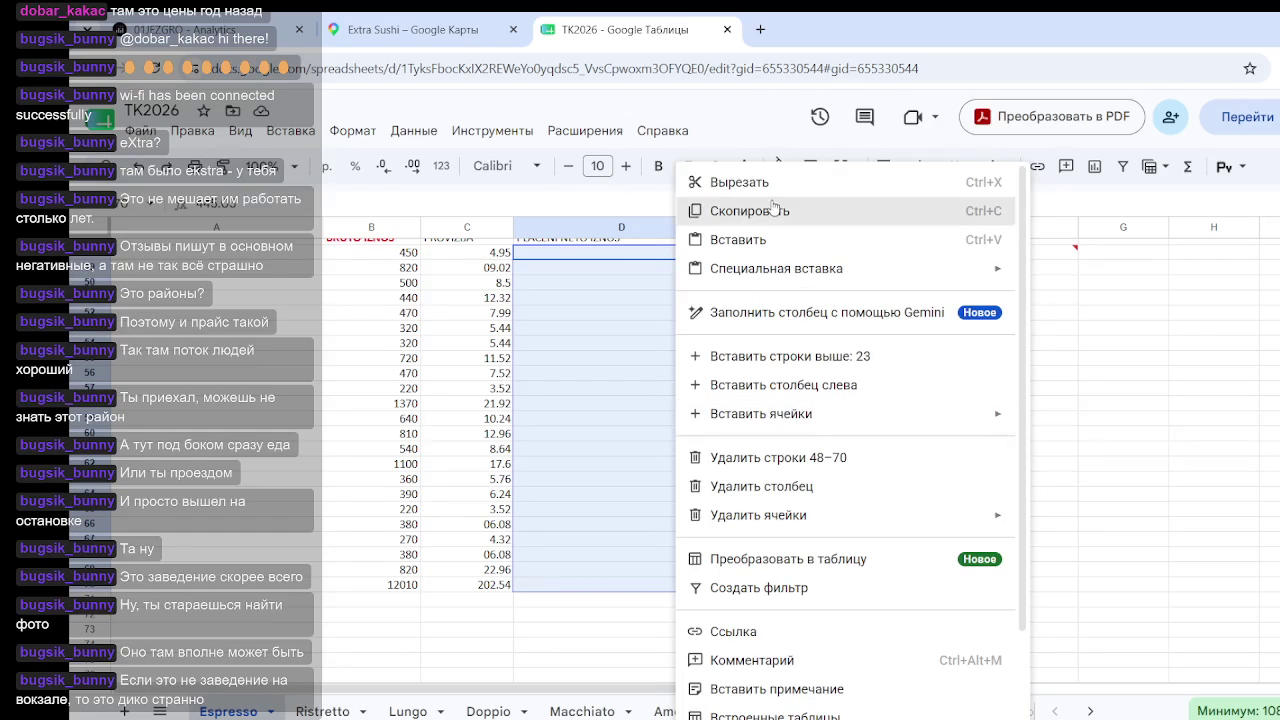
pyautogui.click(616, 437)
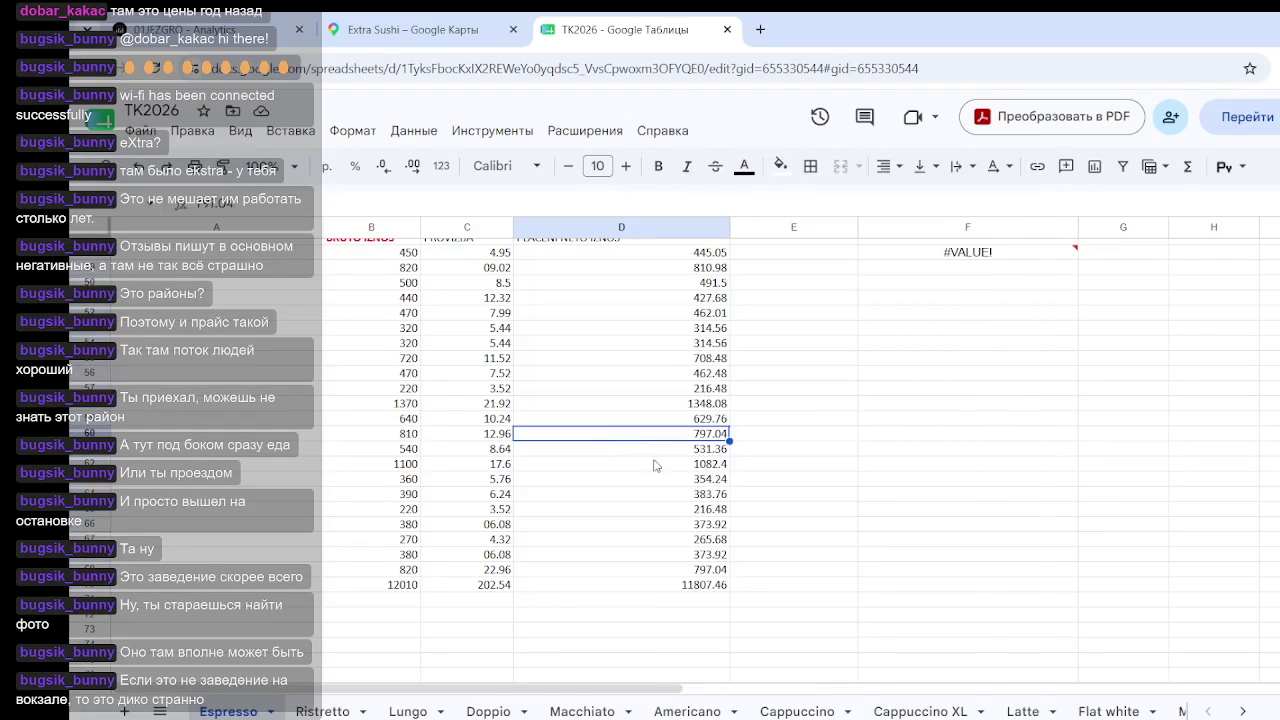
pyautogui.scroll(2, 726, 440)
pyautogui.click(724, 346)
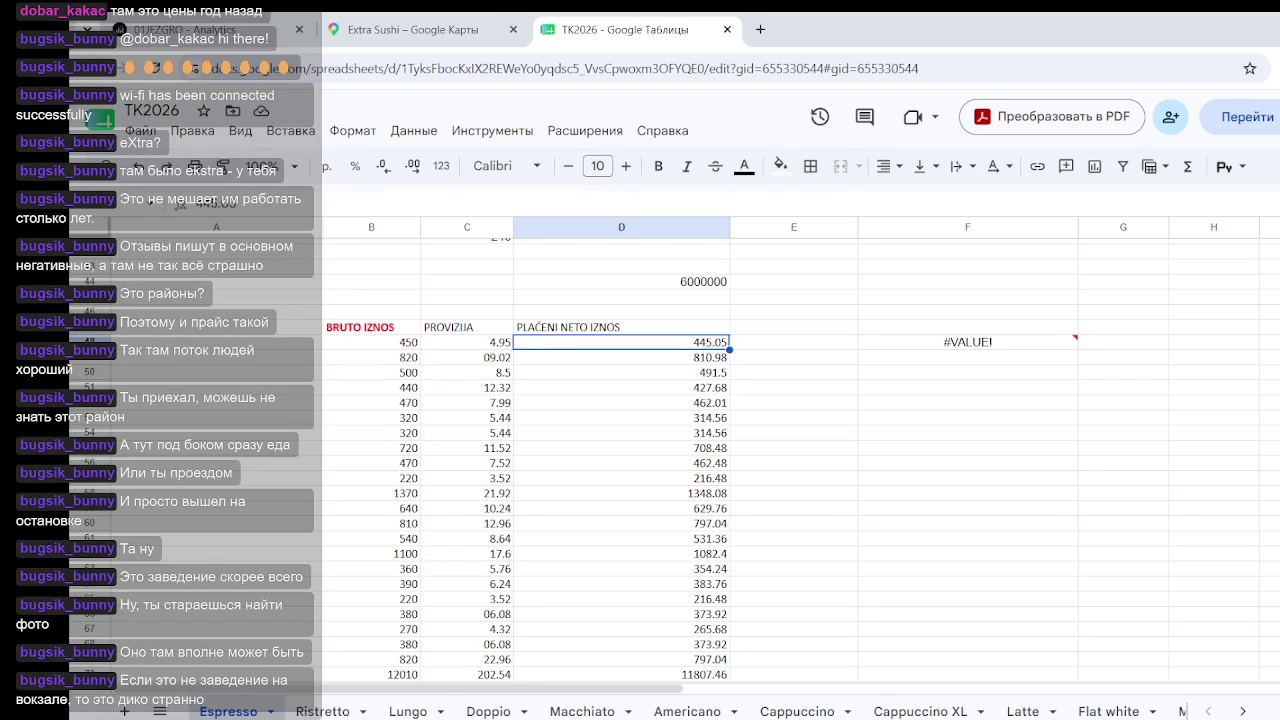
# Step: Correct the net total in D70 from 11807.46 to 11807,5
pyautogui.click(1028, 543)
pyautogui.scroll(-3, 600, 531)
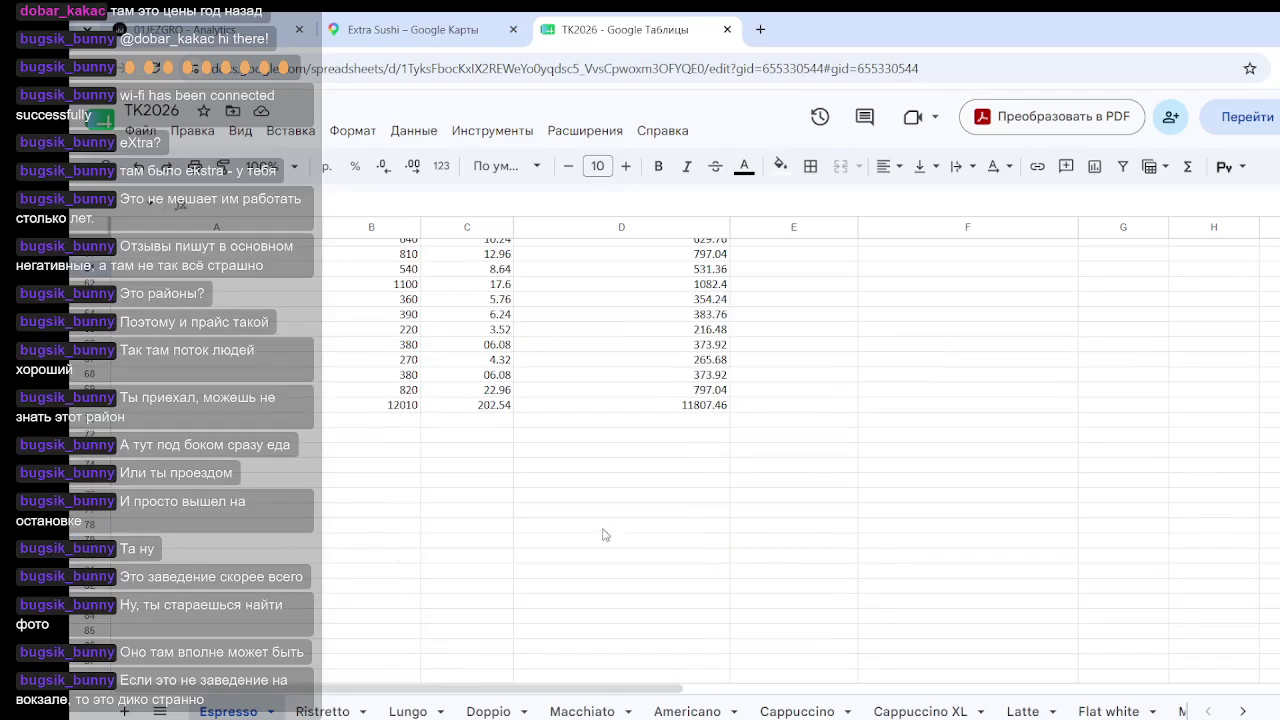
pyautogui.click(469, 412)
pyautogui.click(385, 411)
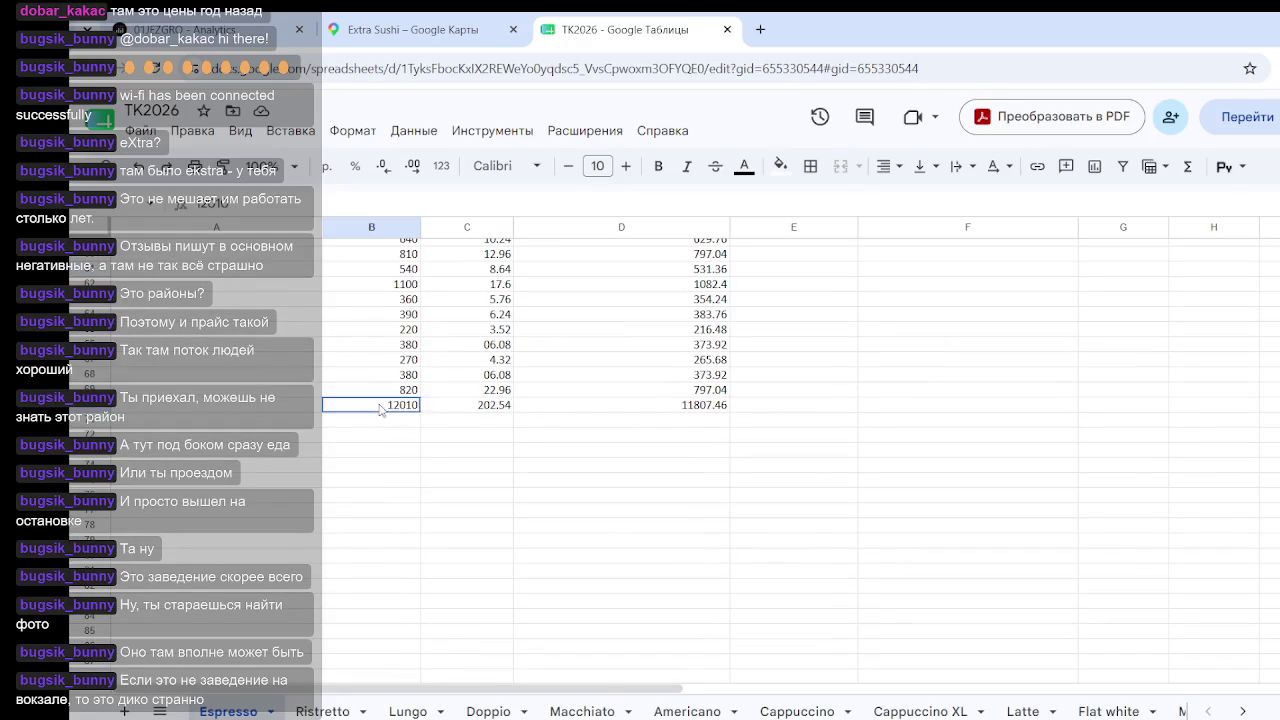
pyautogui.click(713, 412)
pyautogui.click(275, 205)
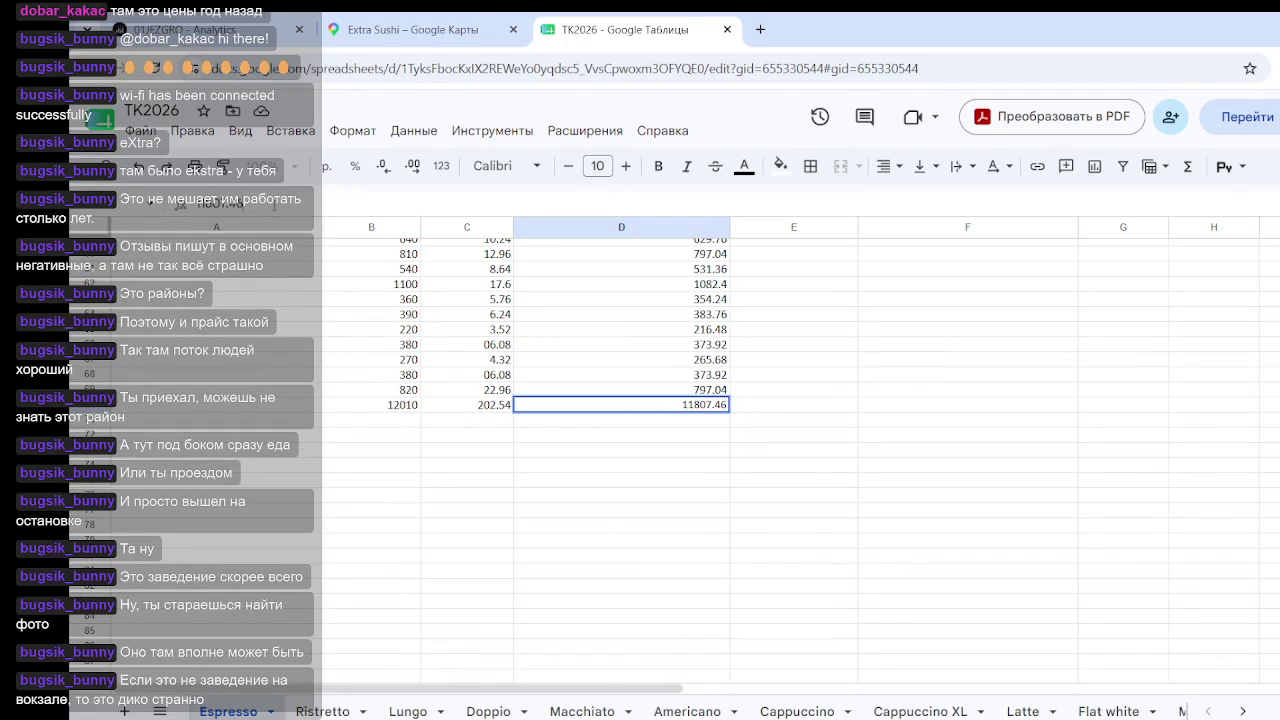
pyautogui.press('BackSpace')
pyautogui.press('BackSpace')
pyautogui.write('5')
pyautogui.click(376, 480)
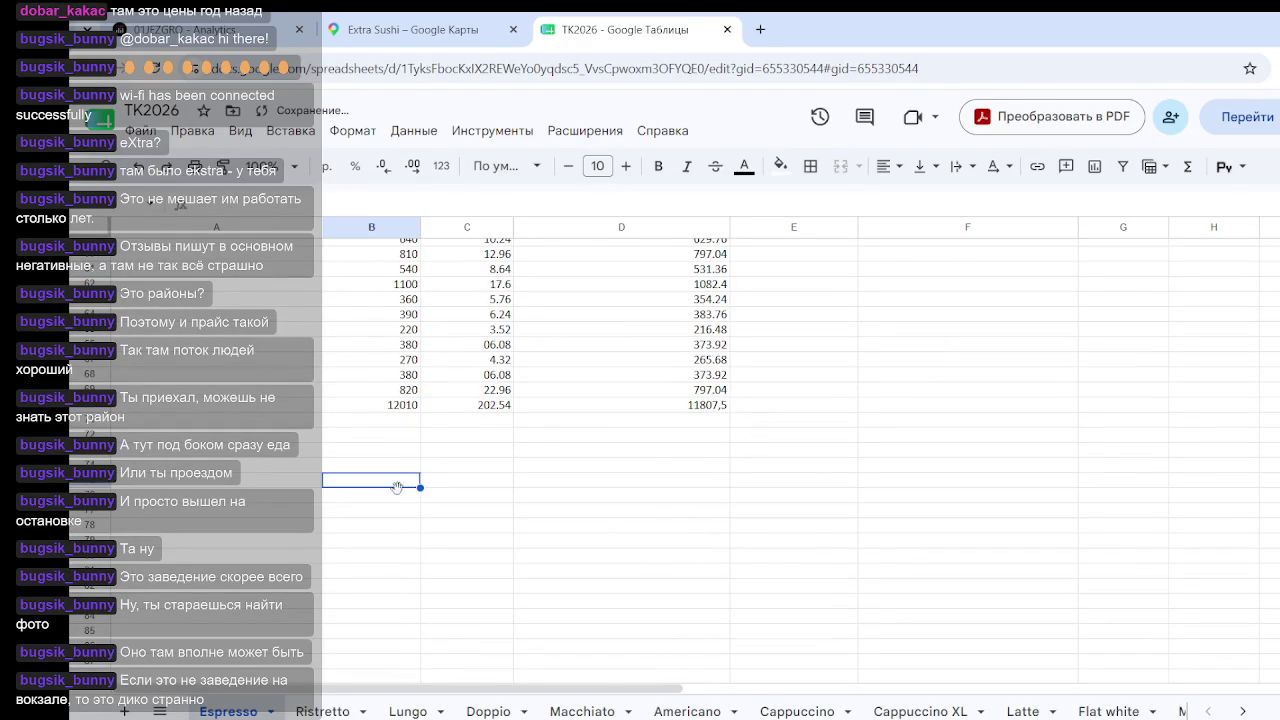
# Step: Enter =D70*100/B70 in F70, giving the net percentage 98.31390508
pyautogui.scroll(2, 863, 399)
pyautogui.click(906, 498)
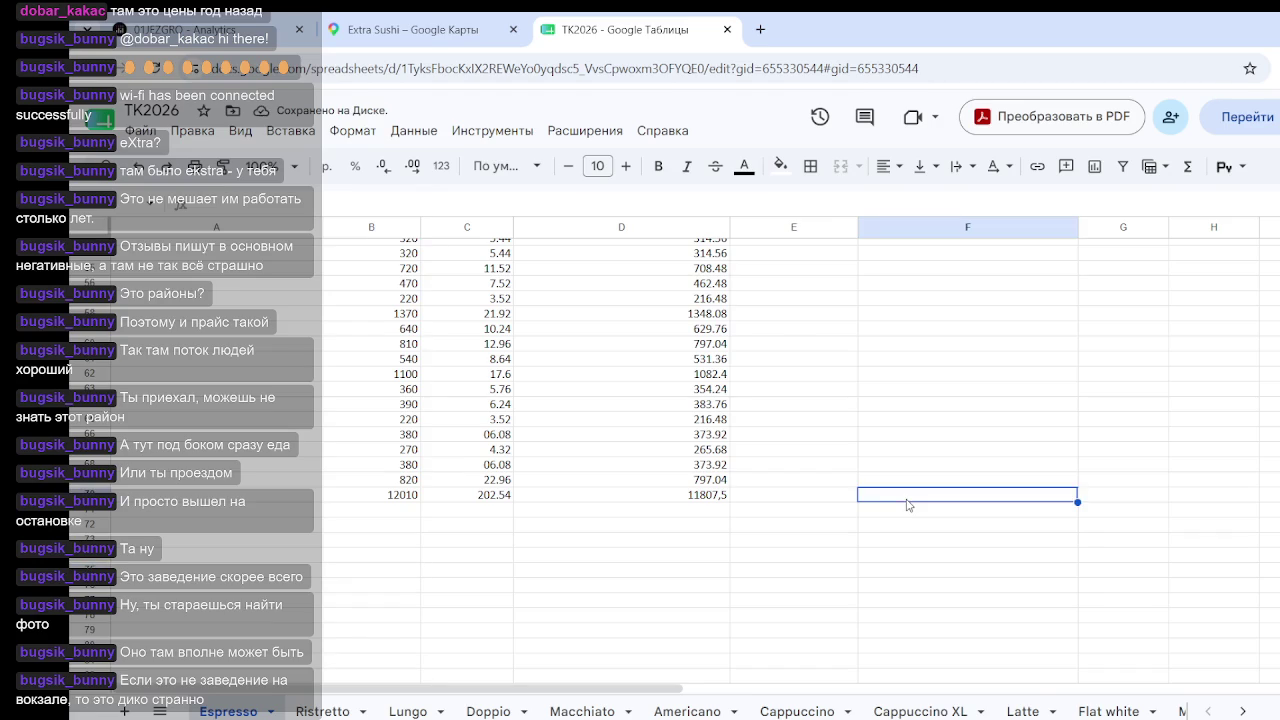
pyautogui.write('=')
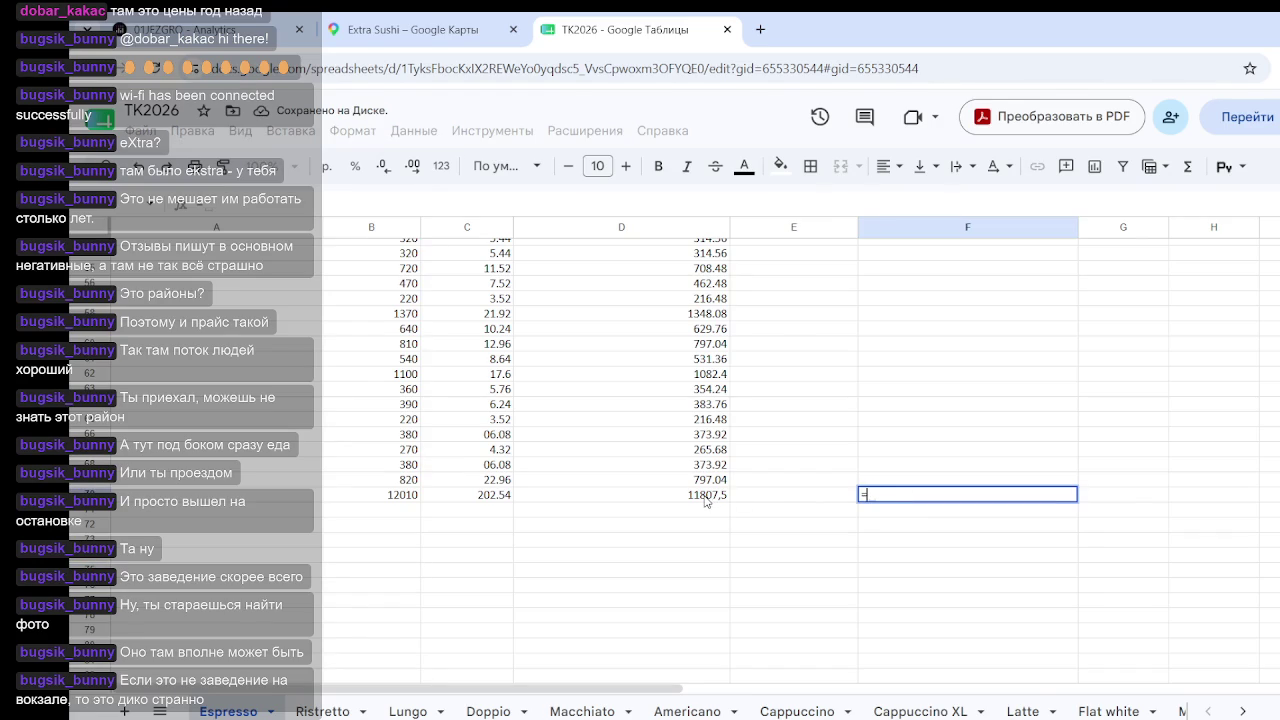
pyautogui.click(706, 495)
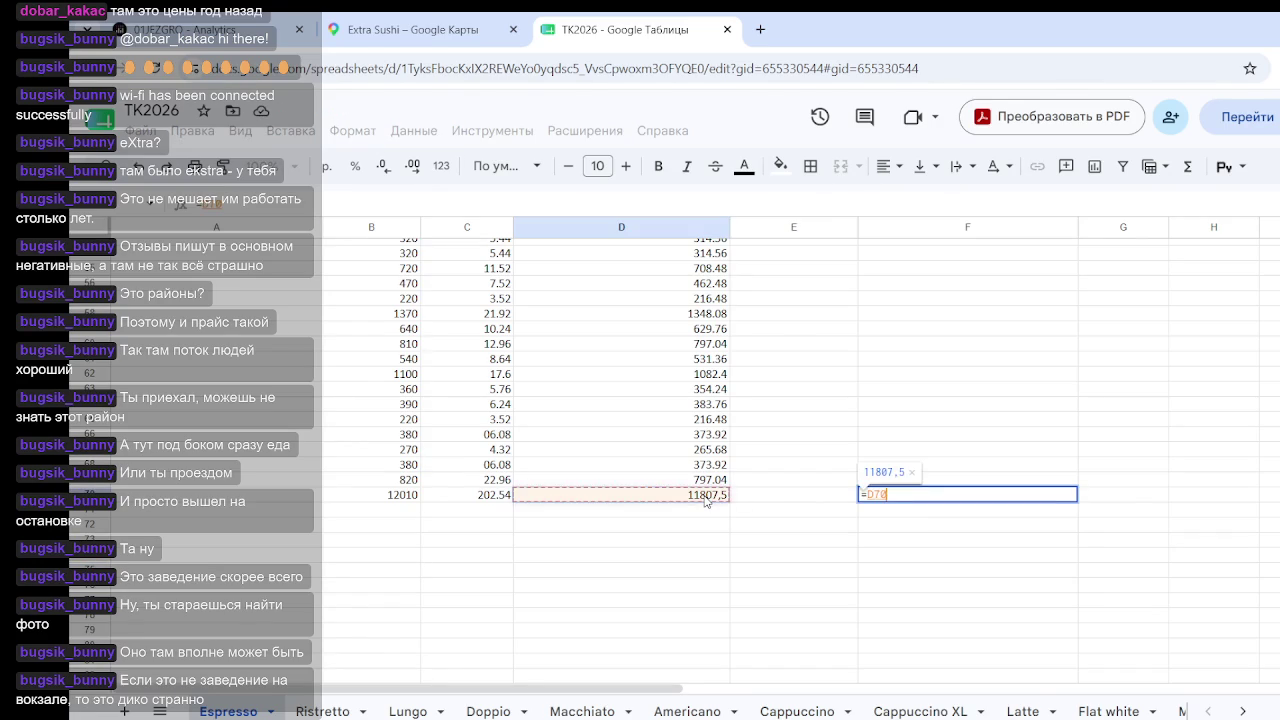
pyautogui.write('*100')
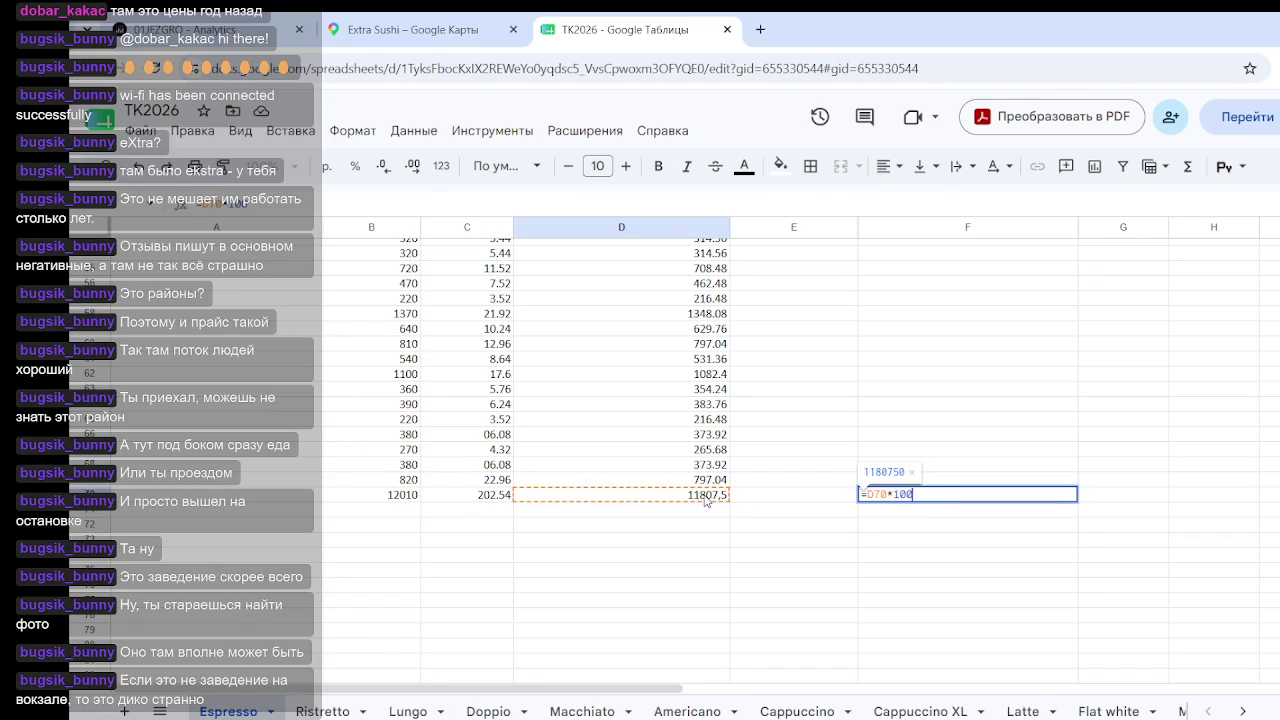
pyautogui.write('/')
pyautogui.click(402, 495)
pyautogui.press('Return')
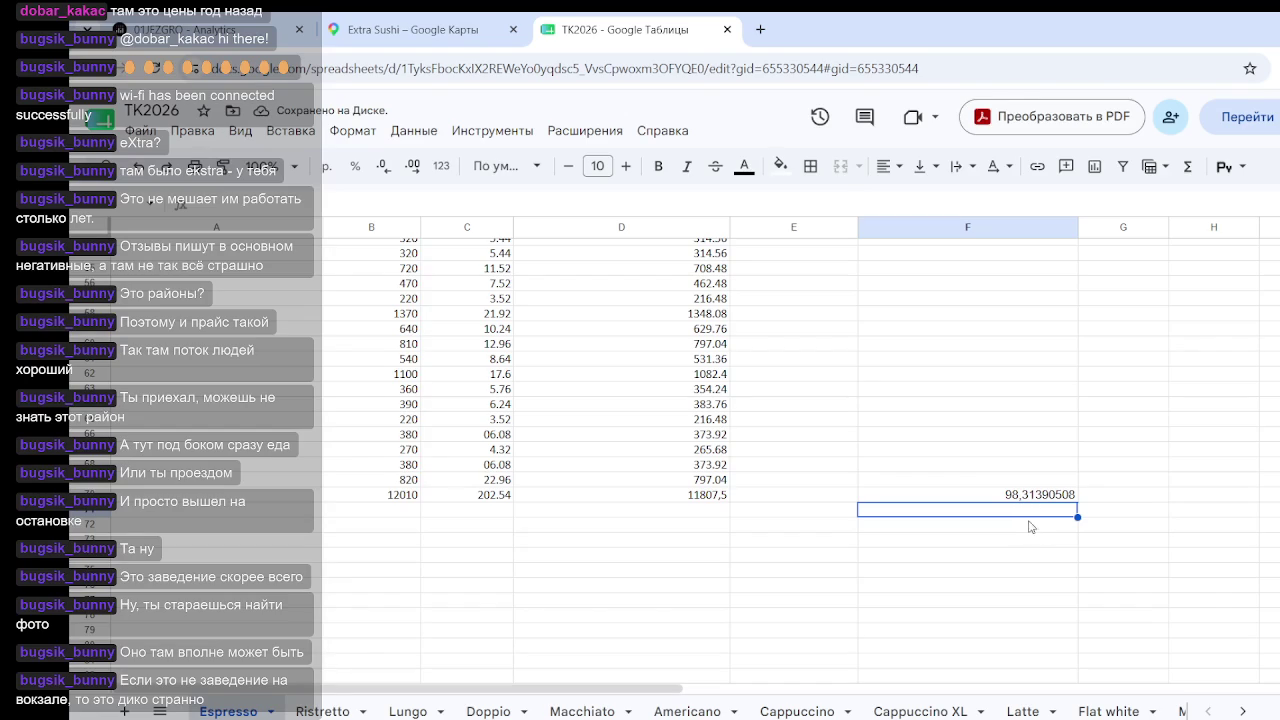
# Step: Enter =100-F70 in F71, giving the commission percentage 1.686094921
pyautogui.write('=100-')
pyautogui.click(1012, 500)
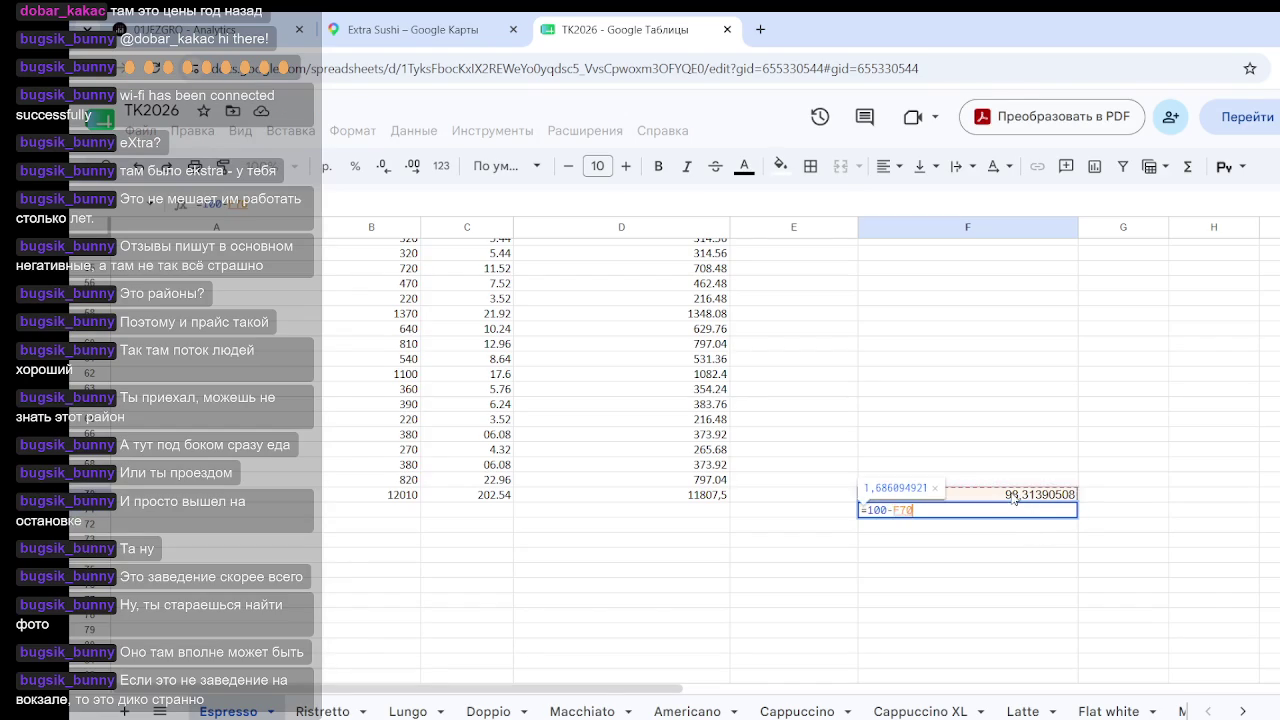
pyautogui.press('Return')
pyautogui.click(1011, 576)
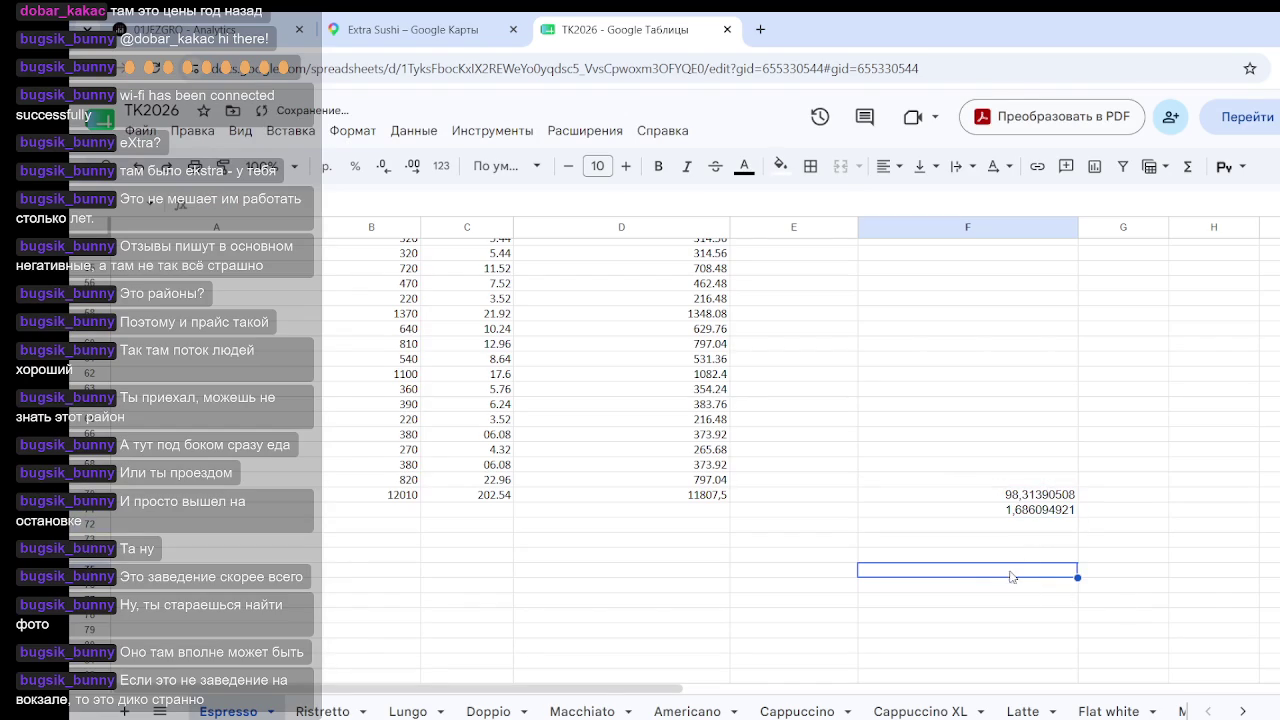
pyautogui.click(1002, 510)
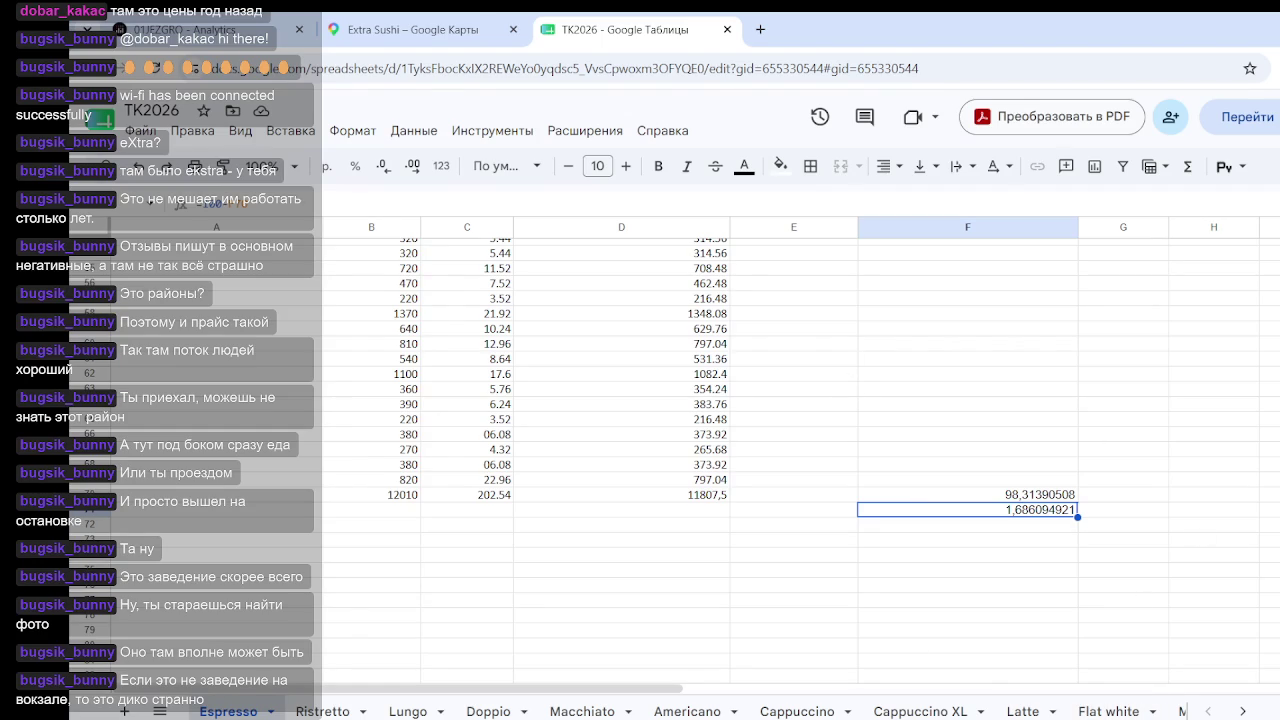
# Step: Type the rounded commission rate 1,8 into F73
pyautogui.click(984, 543)
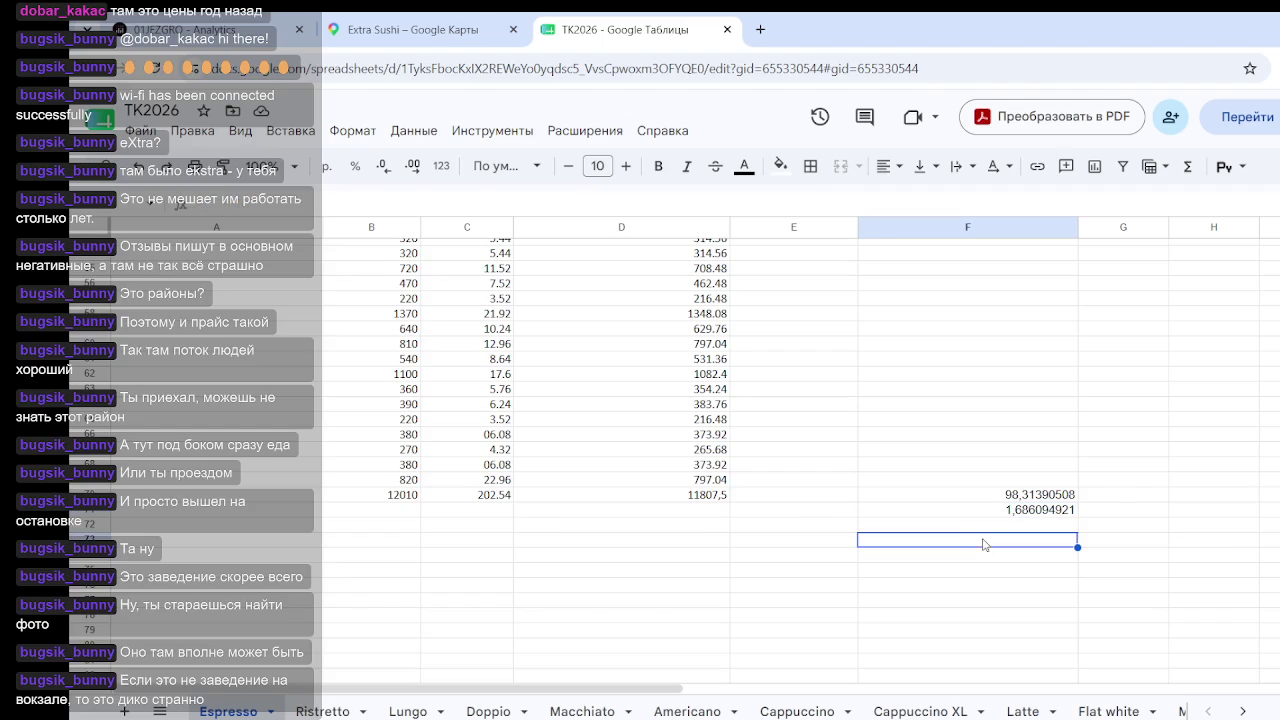
pyautogui.write('1,8')
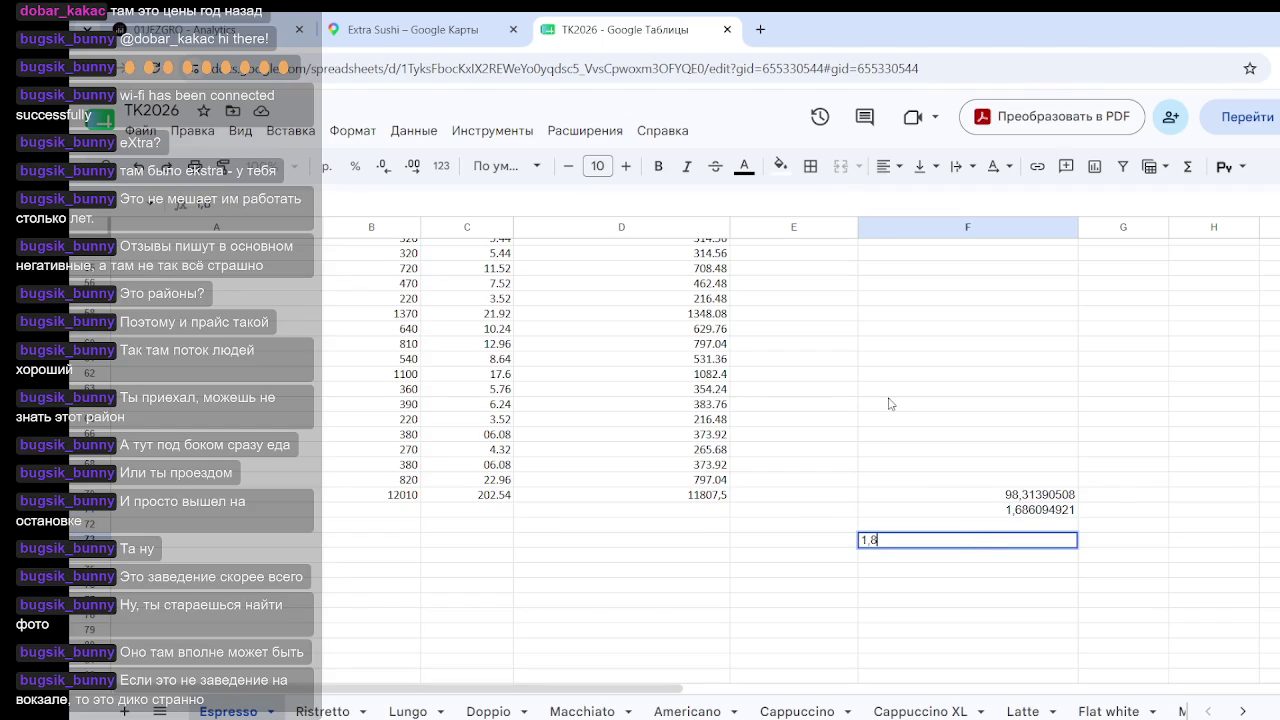
pyautogui.click(888, 395)
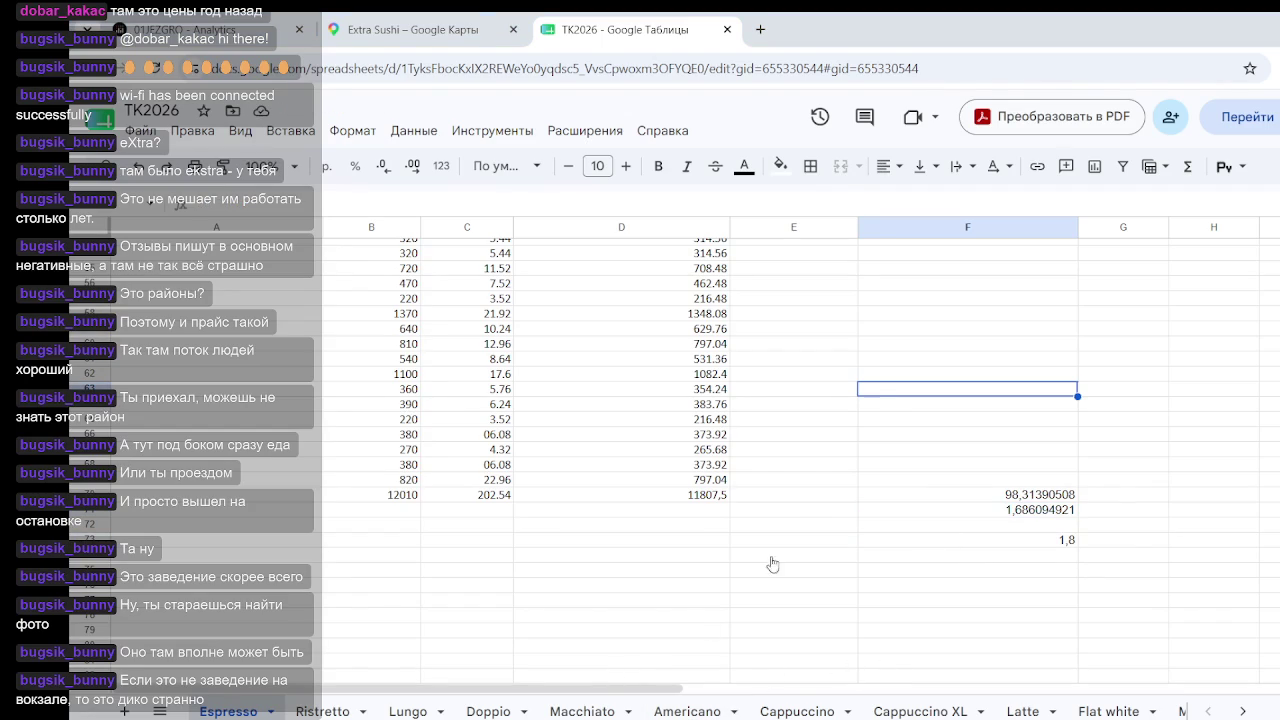
pyautogui.scroll(5, 806, 463)
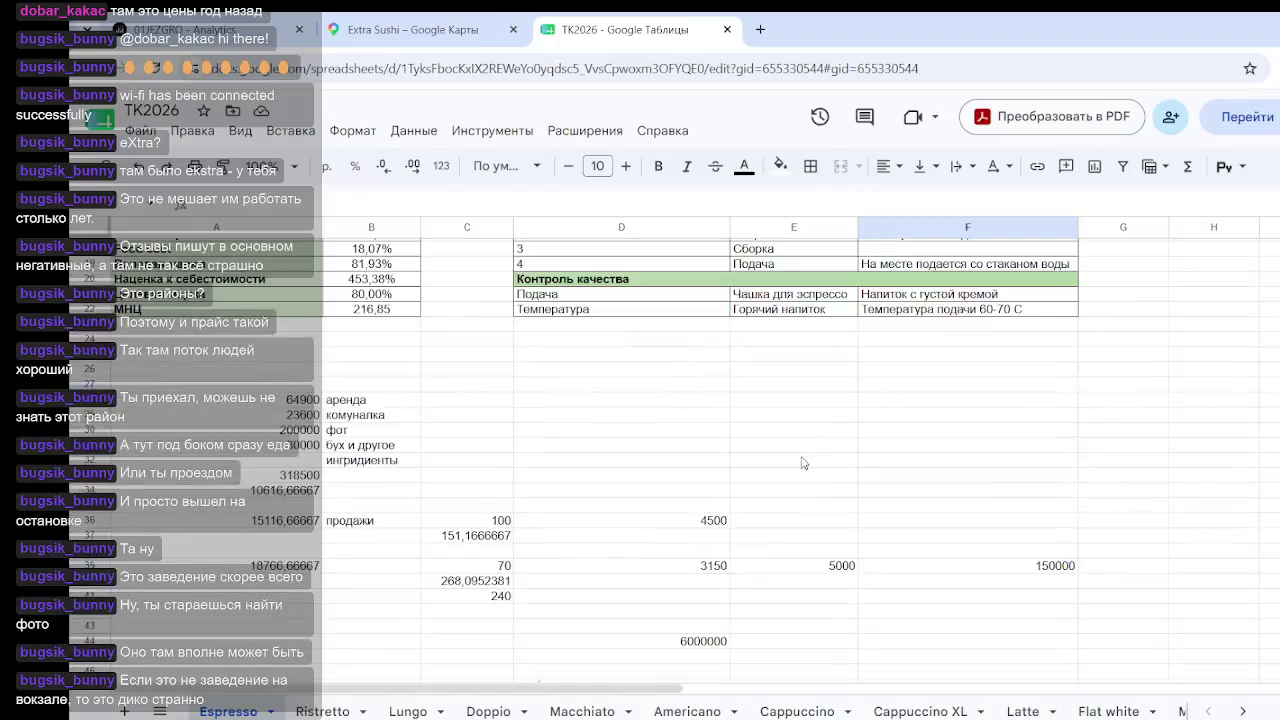
# Step: Enter the formula =1,8*D44/100 in E44
pyautogui.scroll(-2, 806, 463)
pyautogui.click(790, 462)
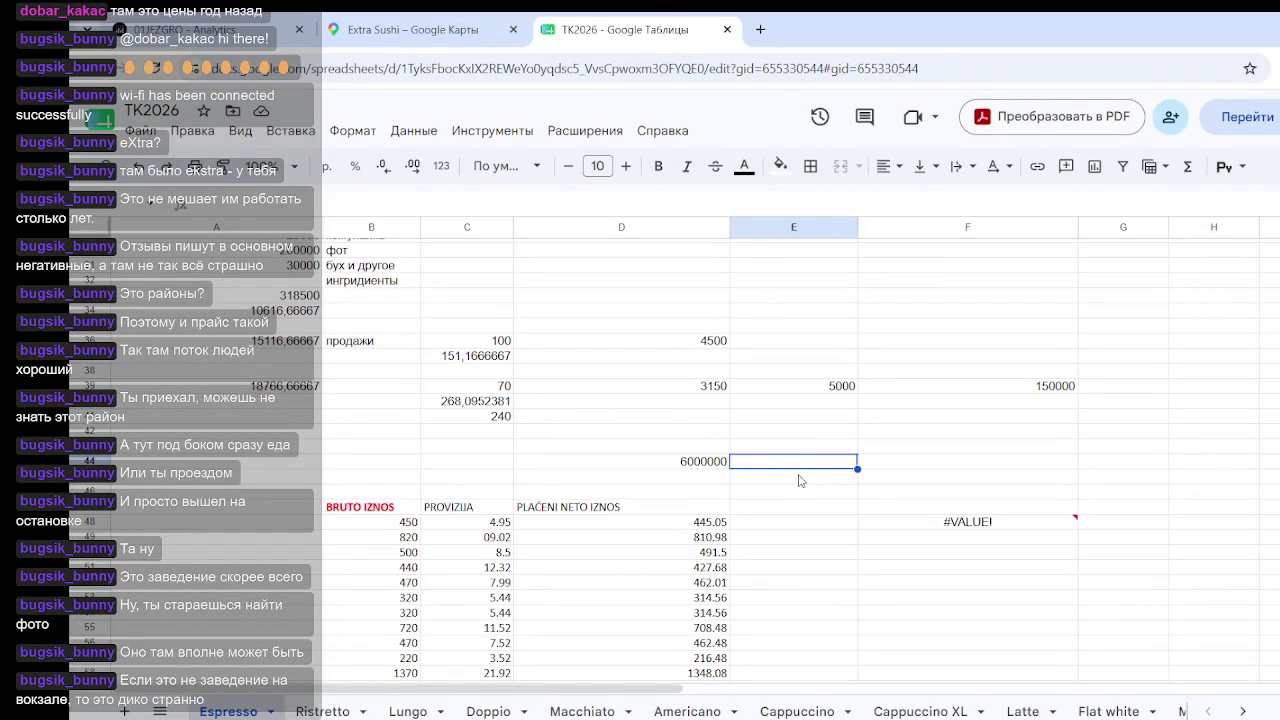
pyautogui.write('=')
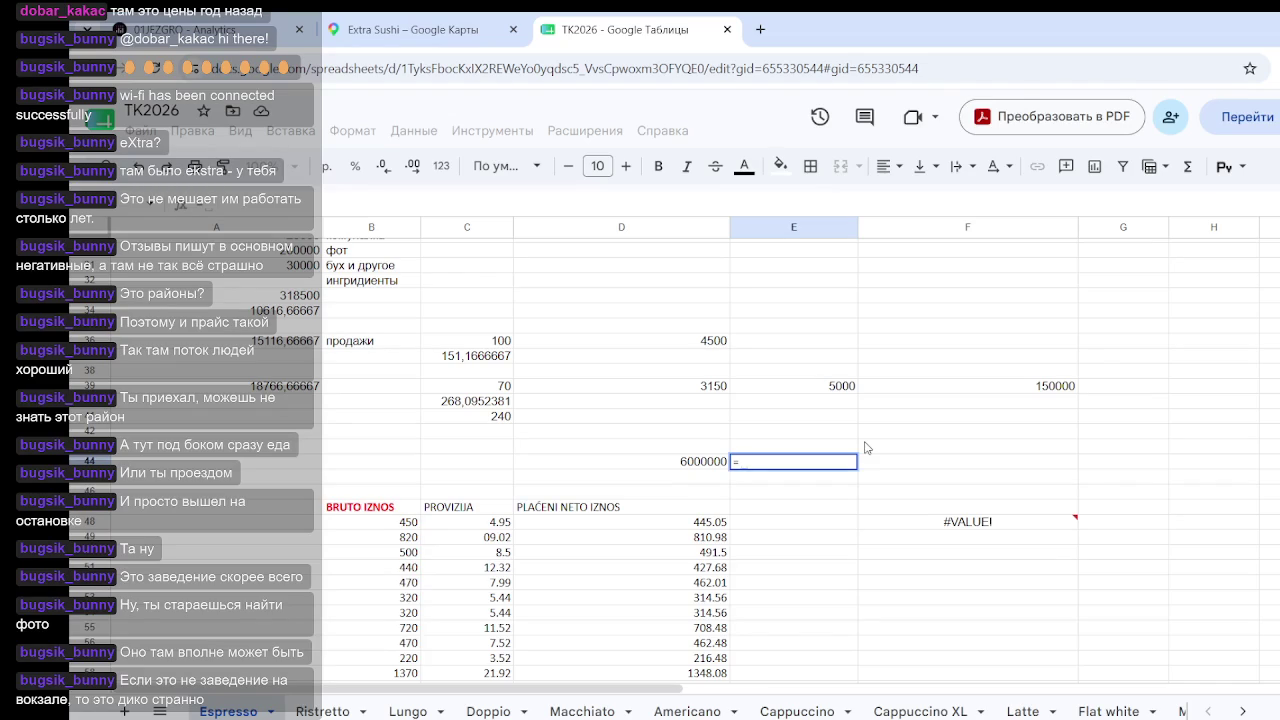
pyautogui.write('1,8')
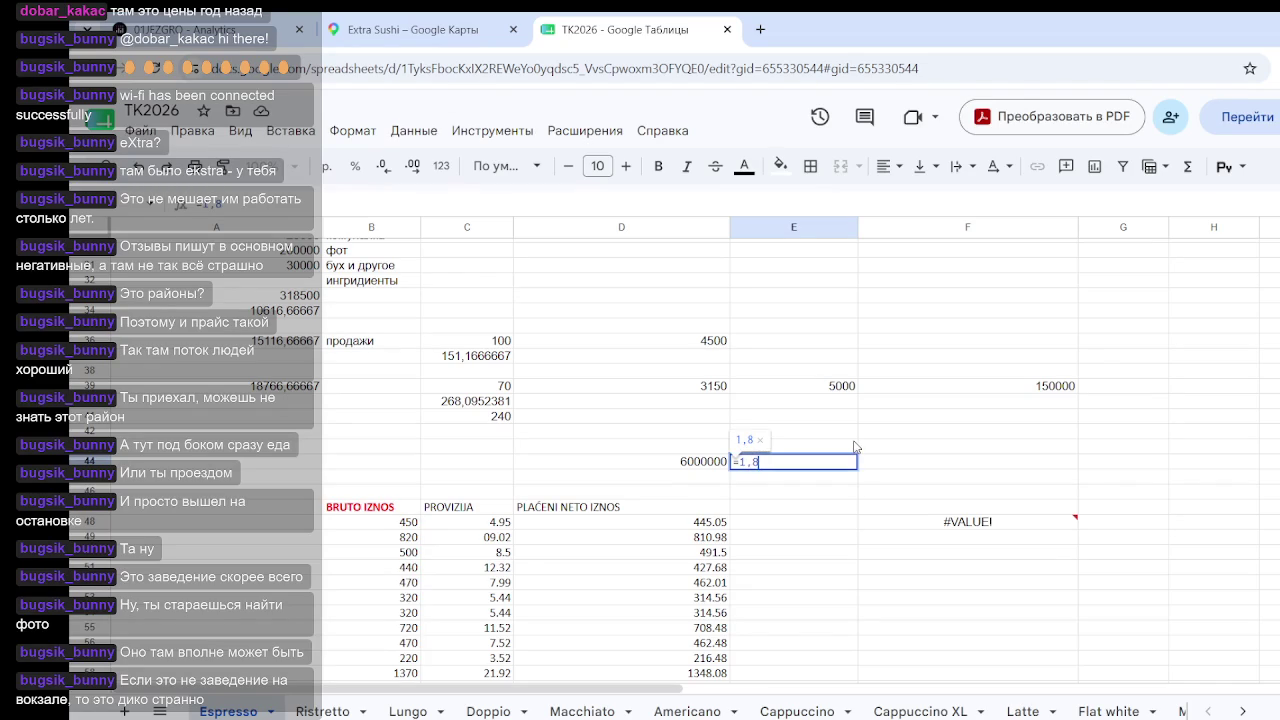
pyautogui.write('*')
pyautogui.click(707, 465)
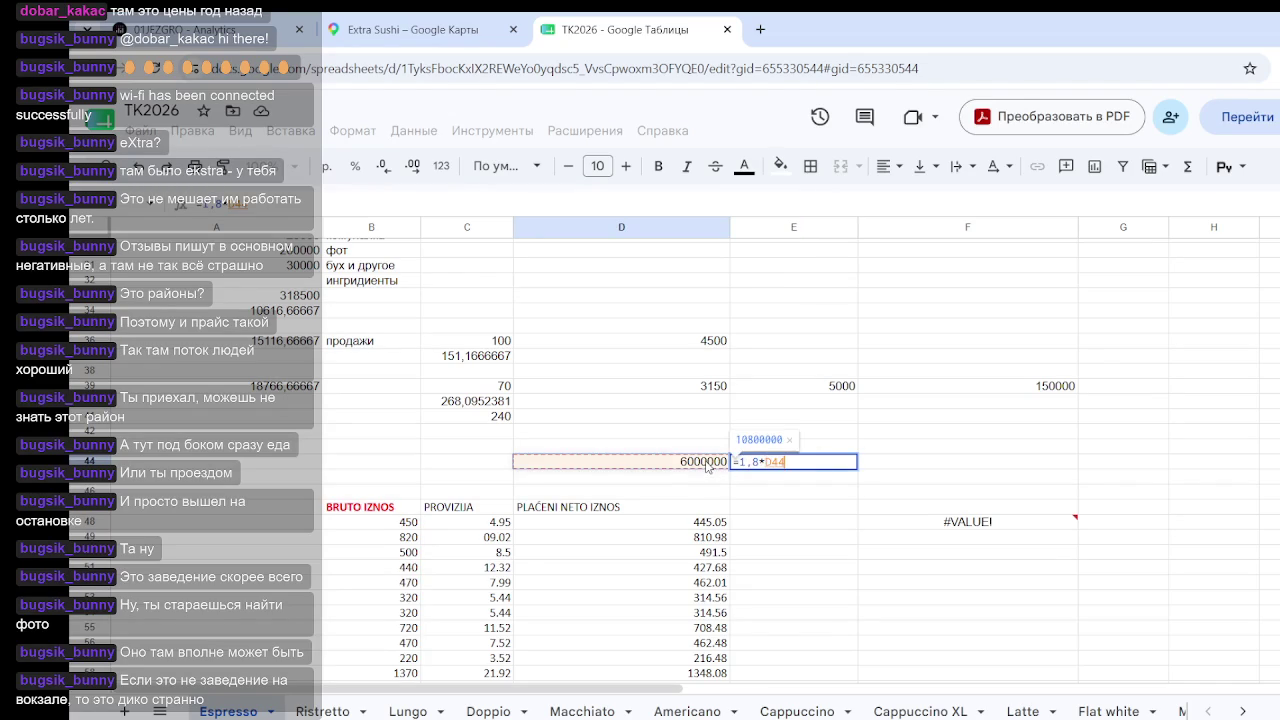
pyautogui.write('/100')
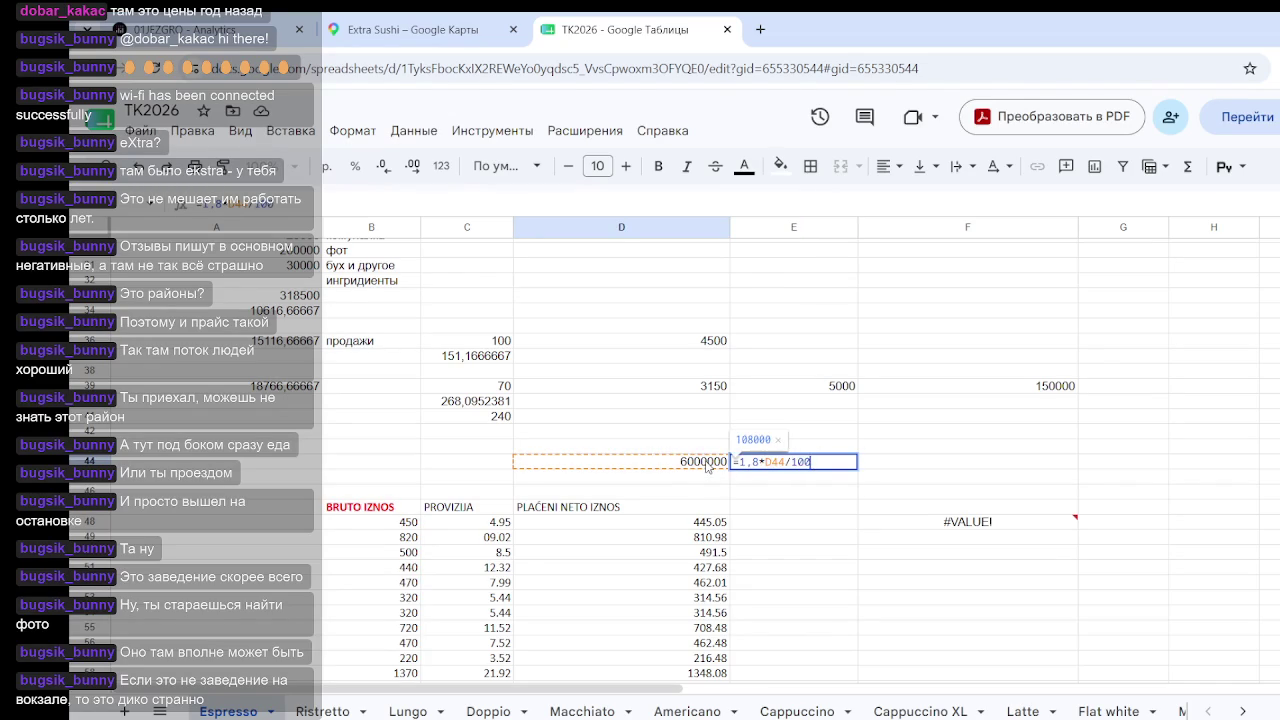
pyautogui.press('Return')
# Step: Check the 108000 result against 6000000 by selecting E44 and surrounding cells
pyautogui.click(903, 494)
pyautogui.click(816, 466)
pyautogui.click(854, 505)
pyautogui.click(850, 467)
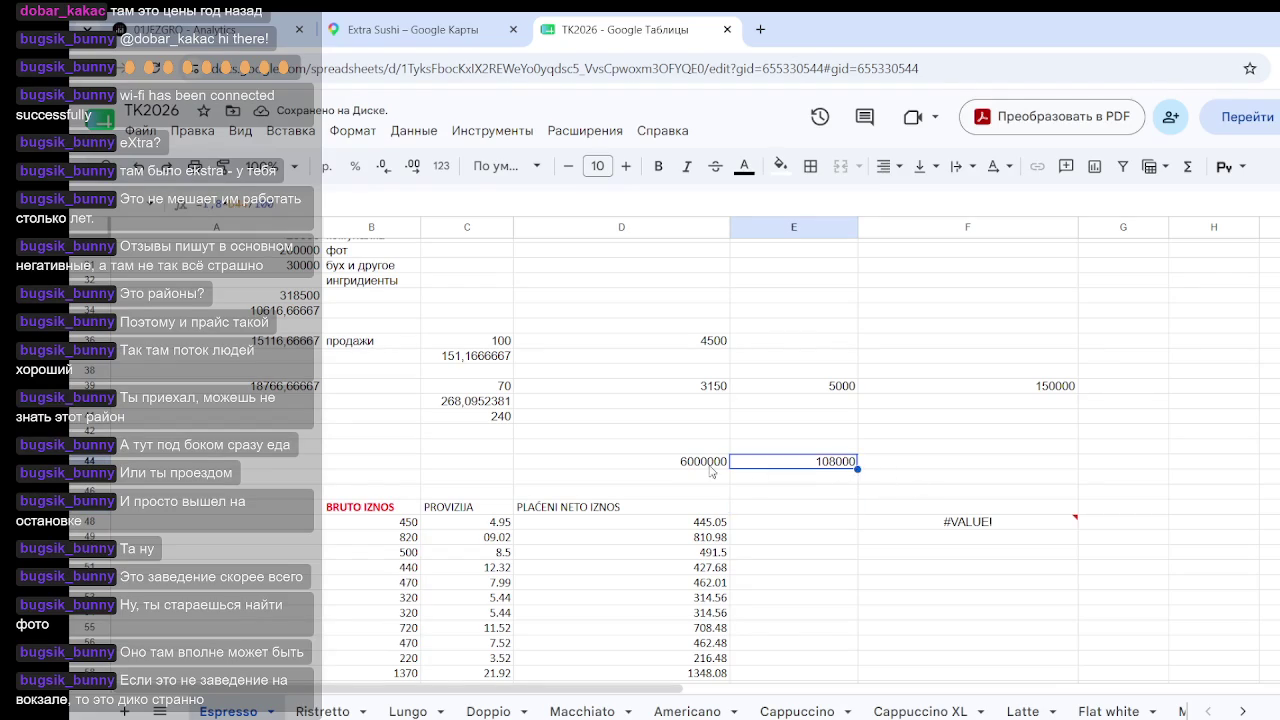
pyautogui.click(712, 468)
pyautogui.moveTo(748, 465); pyautogui.dragTo(850, 466)
pyautogui.click(920, 463)
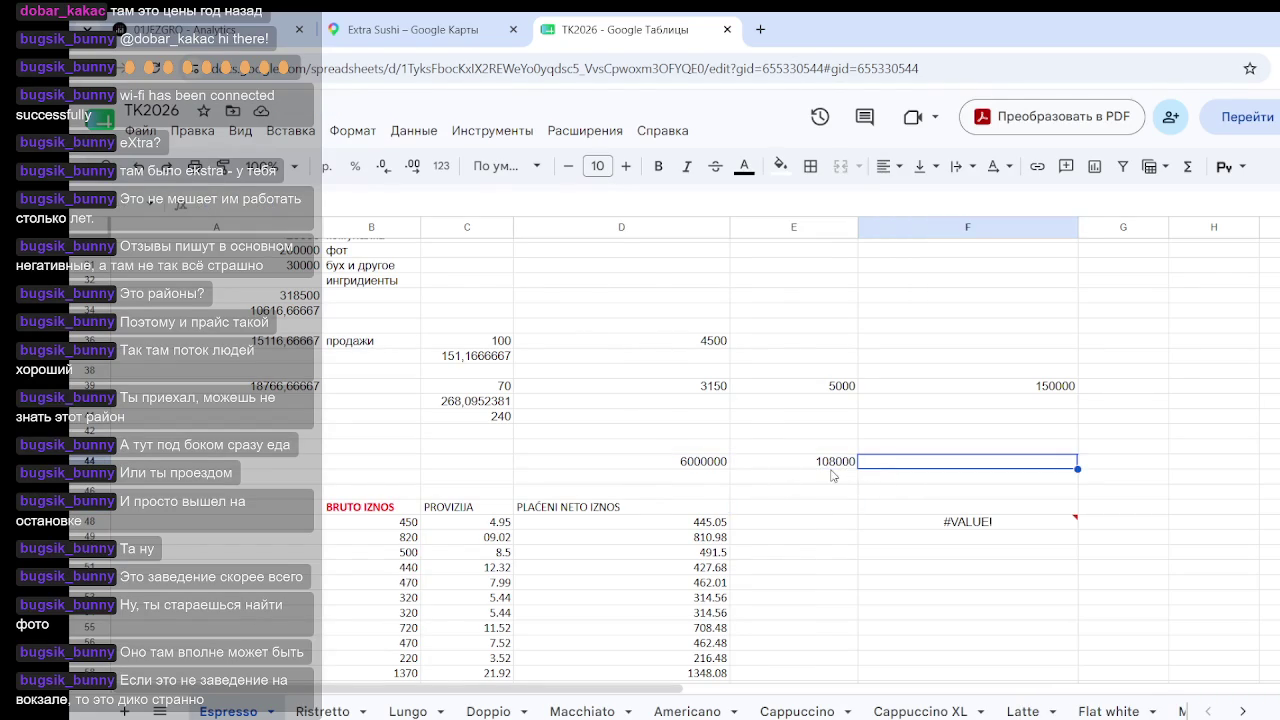
pyautogui.moveTo(801, 432)
pyautogui.mouseDown()
pyautogui.moveTo(873, 502)
pyautogui.moveTo(855, 496)
pyautogui.mouseUp()
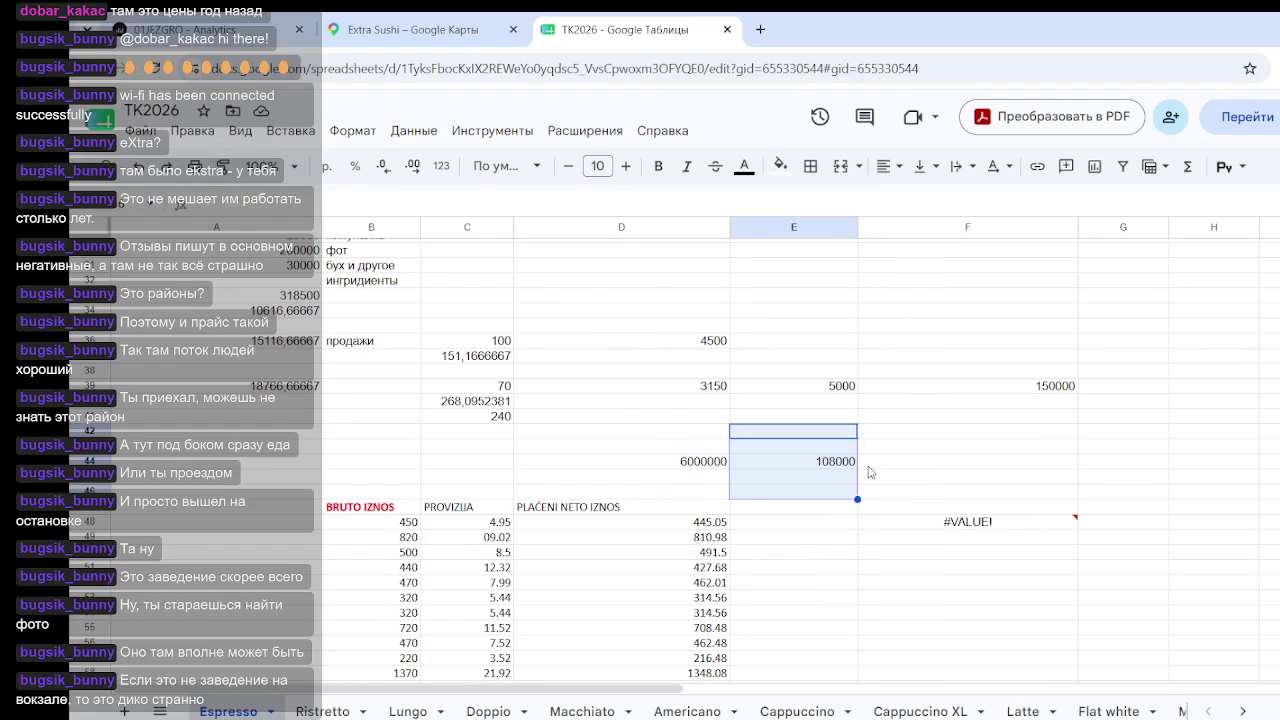
pyautogui.click(913, 492)
pyautogui.moveTo(826, 432); pyautogui.dragTo(823, 499)
# Step: Enter =2800*26 in F44, giving 72800
pyautogui.click(886, 465)
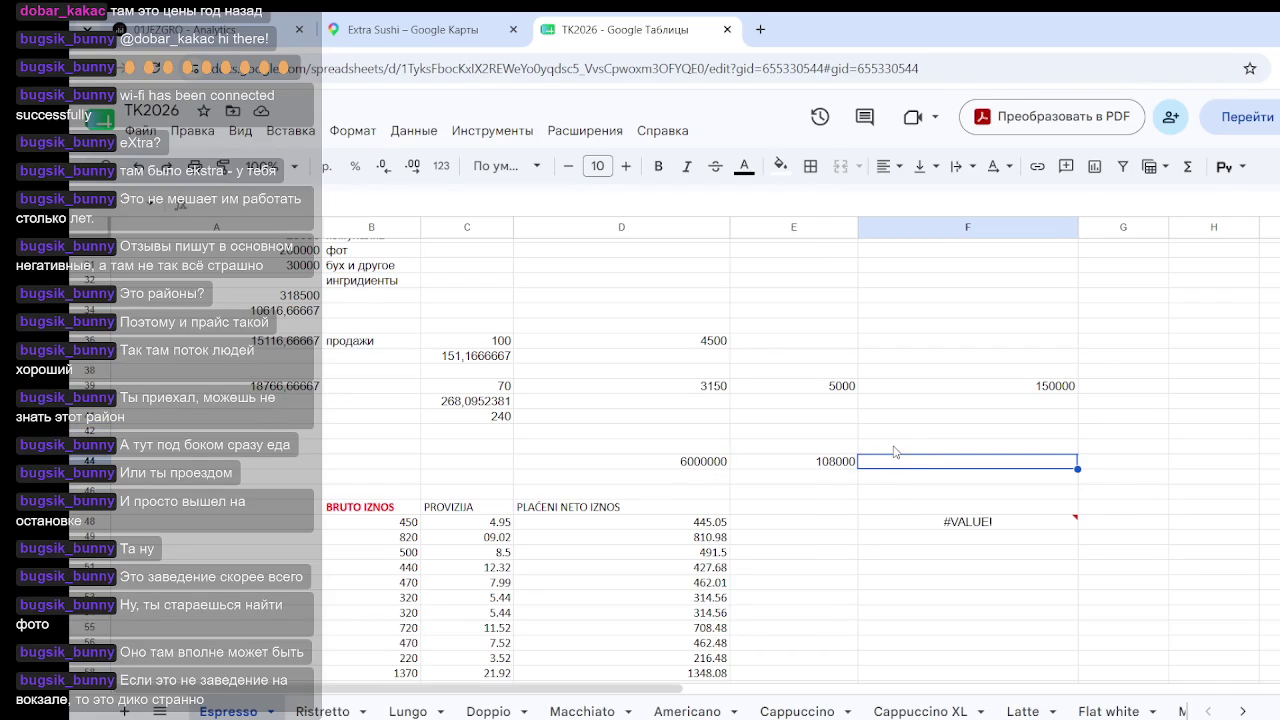
pyautogui.write('=E44*30')
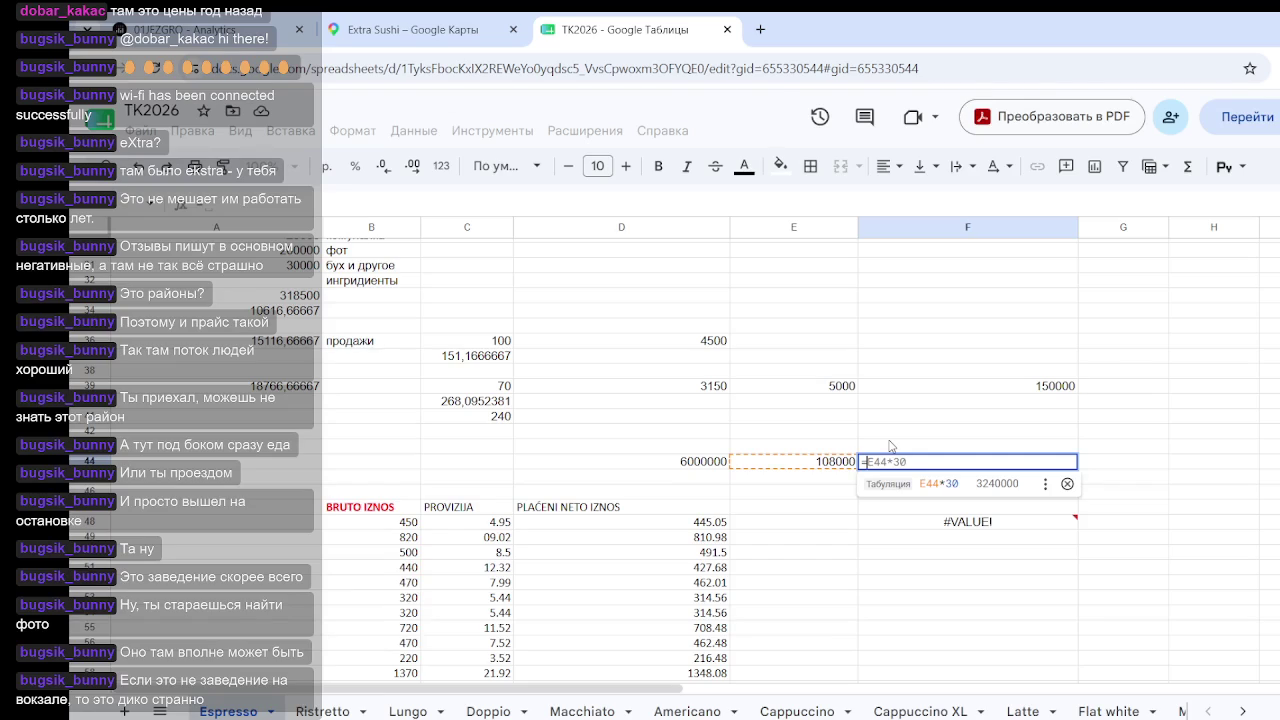
pyautogui.press('BackSpace')
pyautogui.press('BackSpace')
pyautogui.press('BackSpace')
pyautogui.write('2800*')
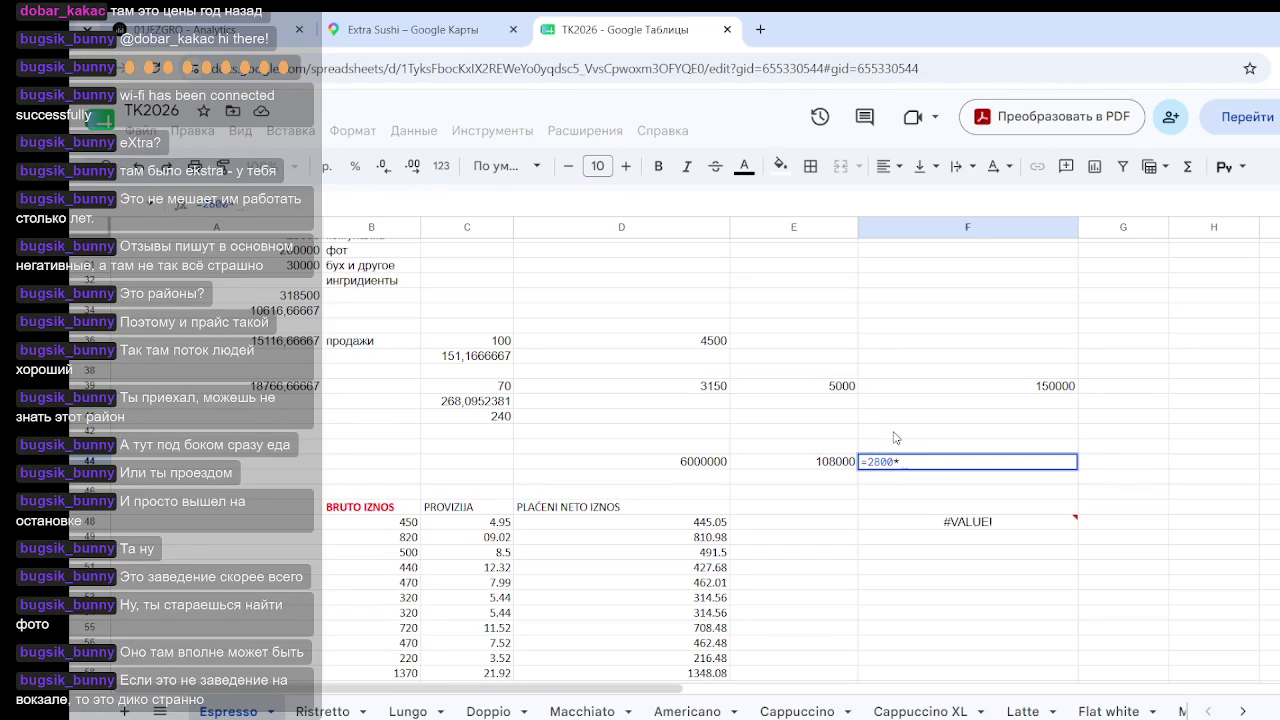
pyautogui.write('26')
pyautogui.press('Return')
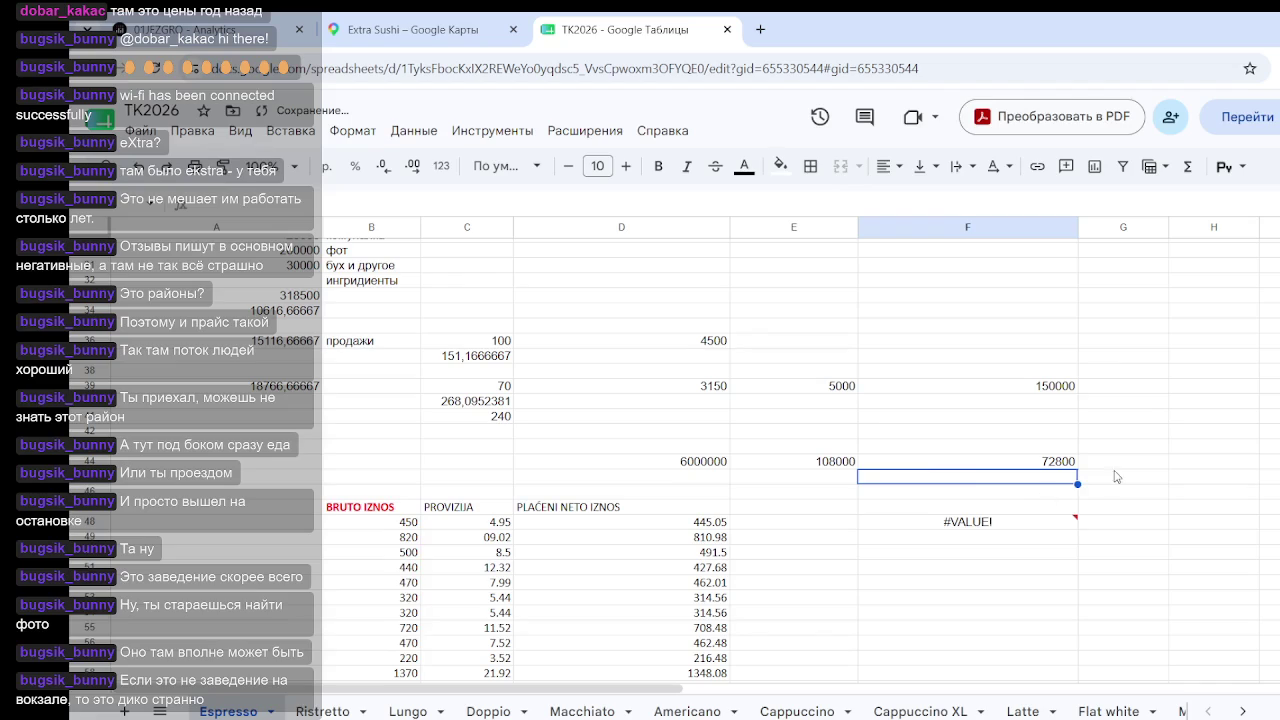
# Step: Enter =F44+E44 in G44, giving the 180800 total
pyautogui.click(1110, 466)
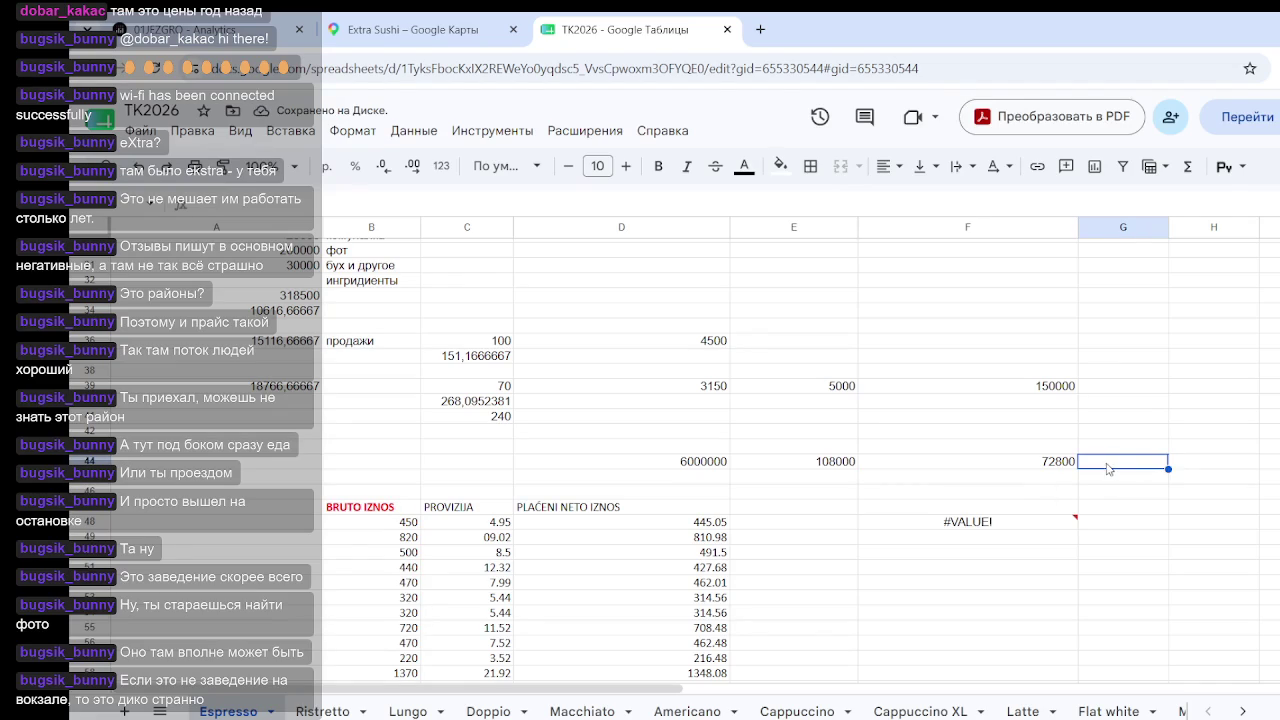
pyautogui.write('=')
pyautogui.click(1005, 466)
pyautogui.write('+')
pyautogui.click(838, 463)
pyautogui.press('Return')
# Step: Review the cells around the 180800 total, then switch to the Analytics dashboard
pyautogui.click(1194, 542)
pyautogui.click(1117, 434)
pyautogui.moveTo(1117, 443); pyautogui.dragTo(1177, 495)
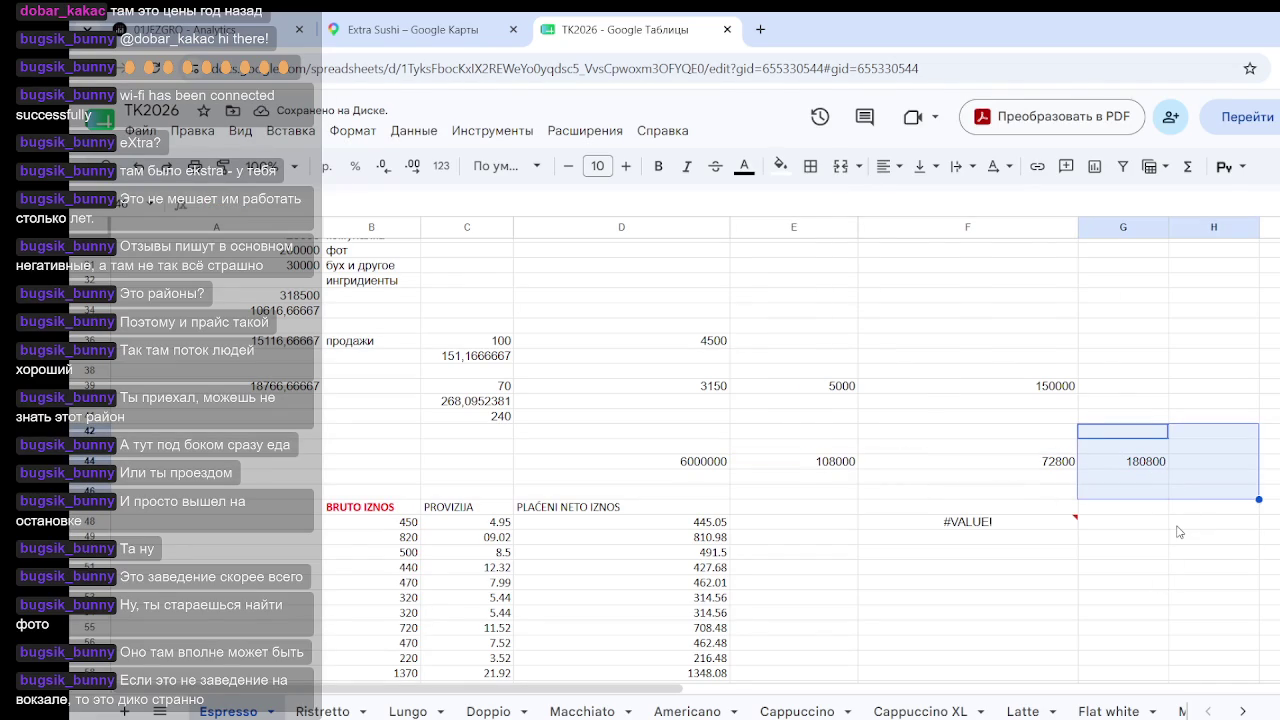
pyautogui.click(924, 346)
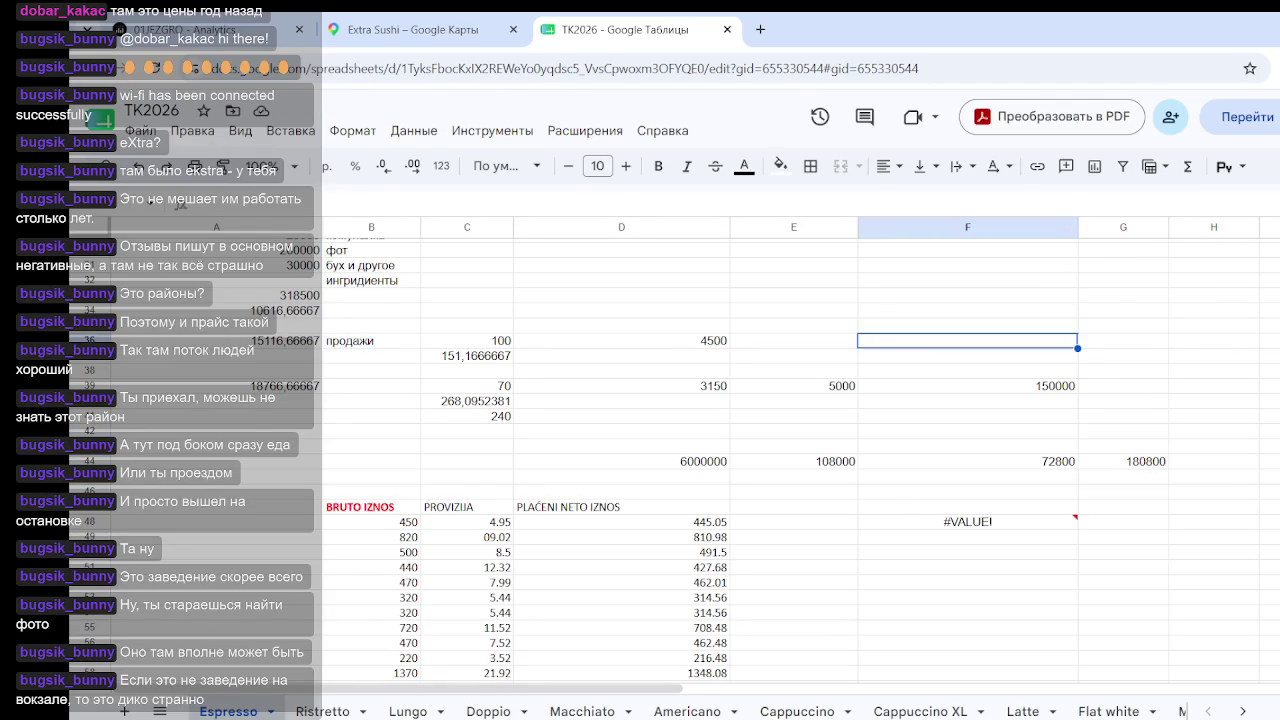
pyautogui.click(196, 32)
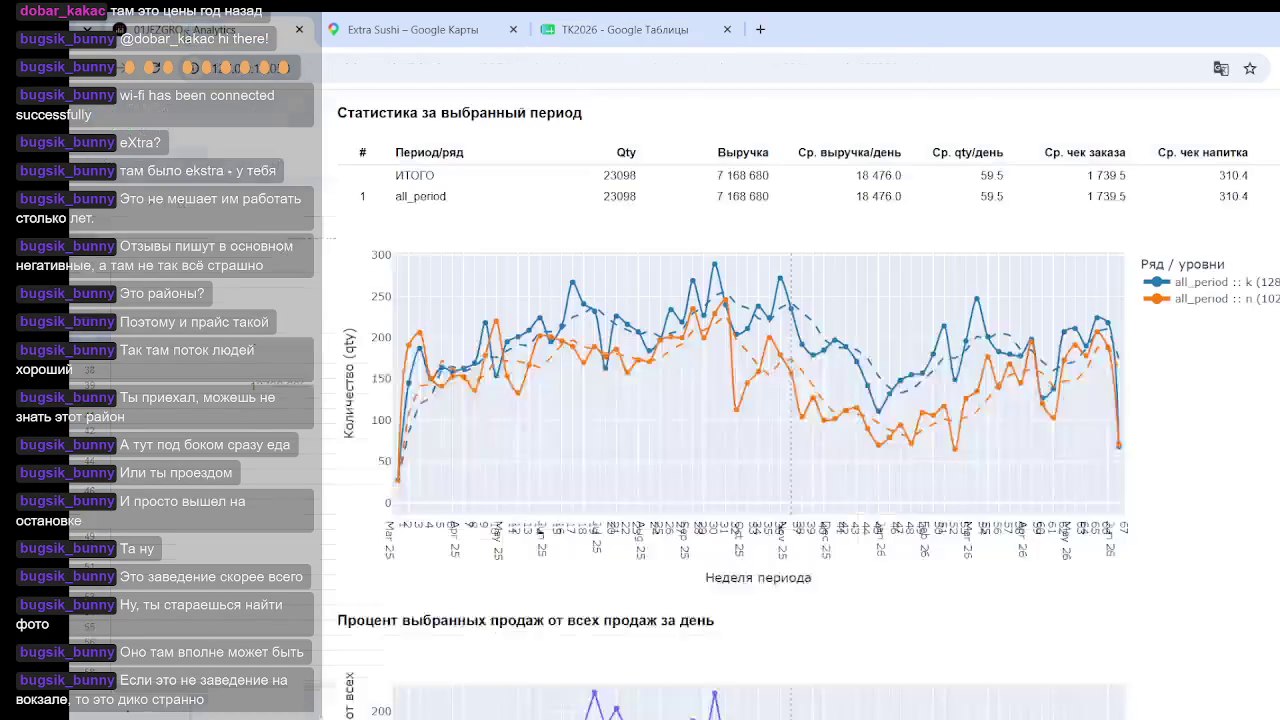
# Step: Go to the 13 Procurement vs Expenses section and open the expense-rows list
pyautogui.scroll(3, 486, 443)
pyautogui.scroll(3, 520, 400)
pyautogui.scroll(3, 550, 367)
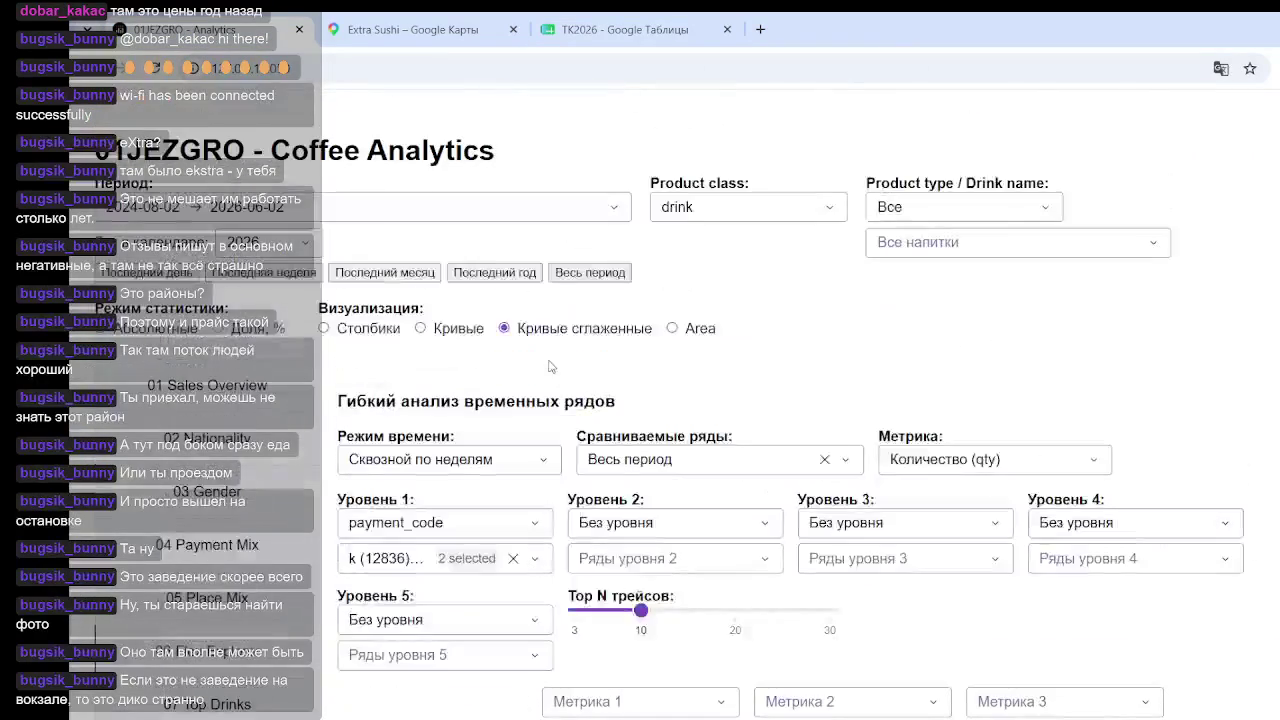
pyautogui.scroll(-3, 307, 615)
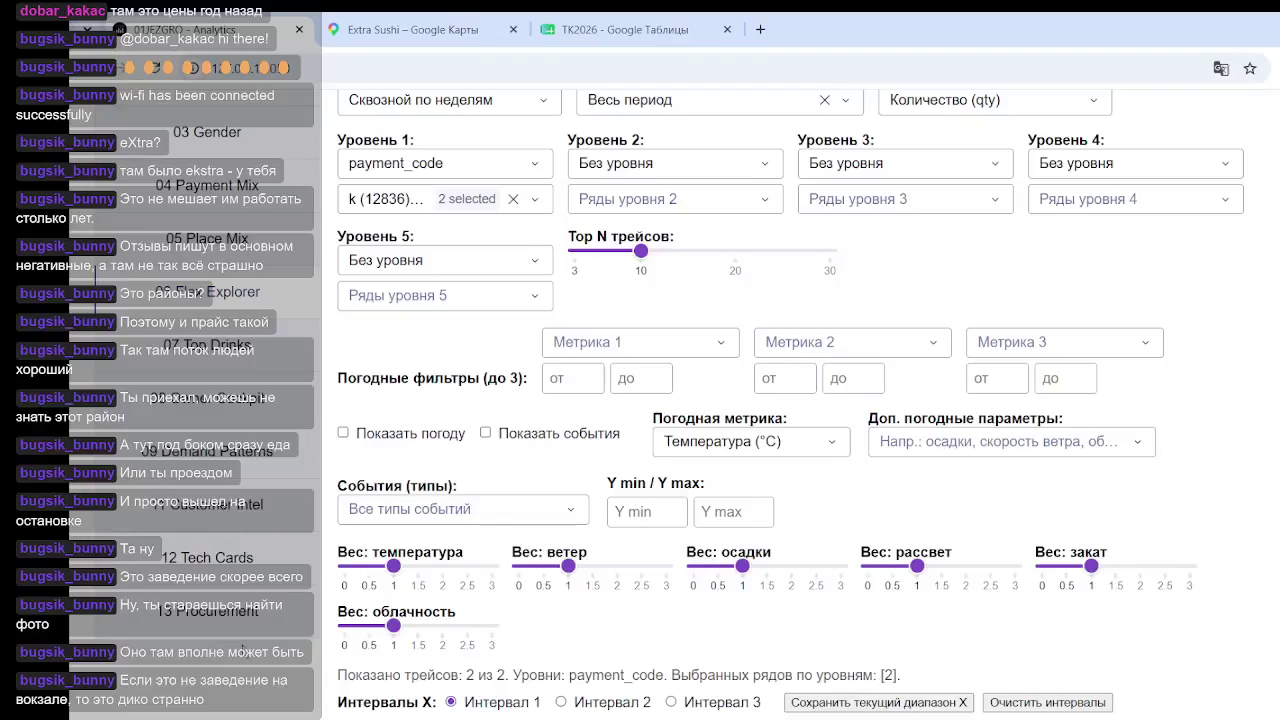
pyautogui.click(244, 622)
pyautogui.click(676, 459)
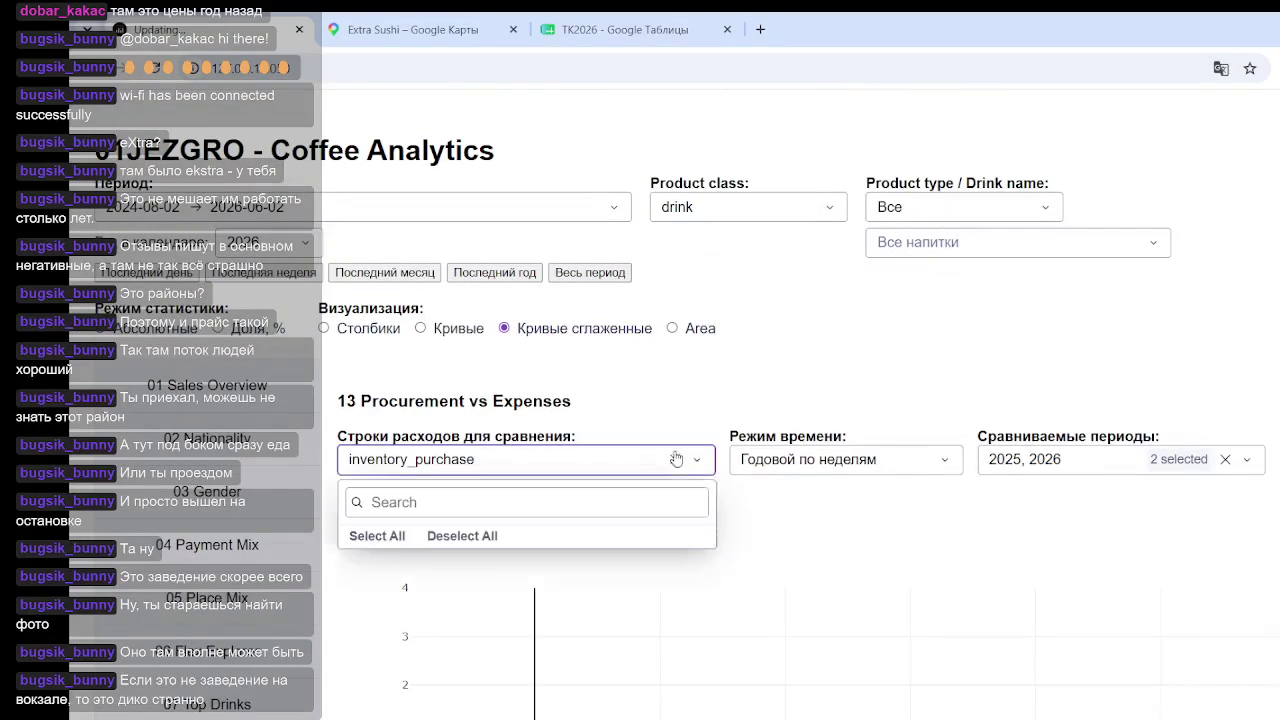
pyautogui.scroll(-1, 363, 557)
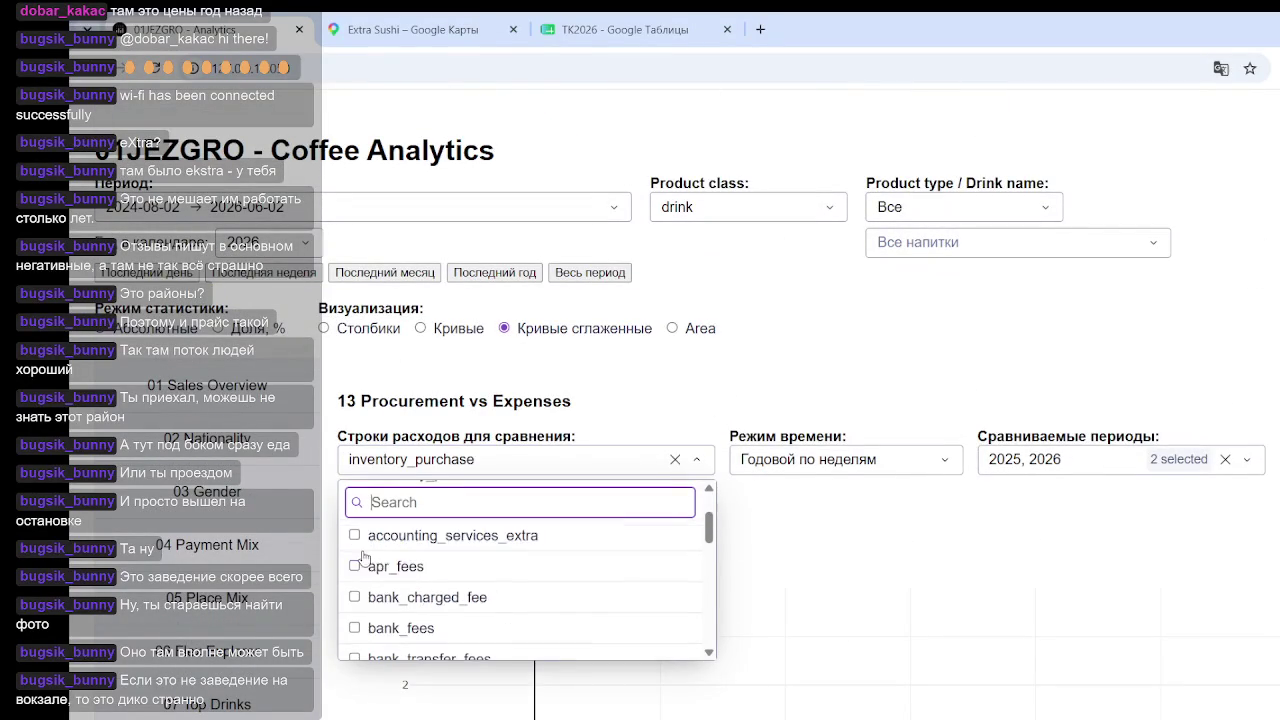
pyautogui.scroll(1, 363, 560)
# Step: Uncheck inventory_purchase and check bank_charged_fee, bank_fees and bank_transfer_fees
pyautogui.click(358, 566)
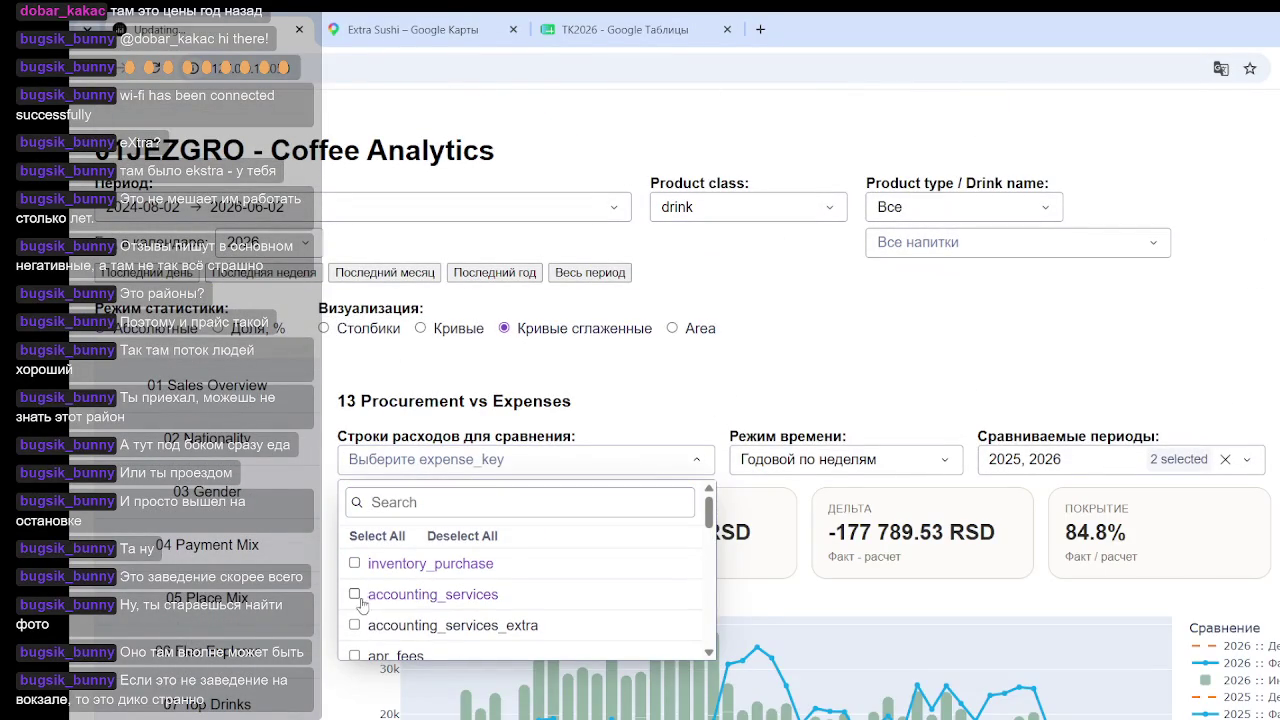
pyautogui.click(430, 594)
pyautogui.scroll(-1, 355, 565)
pyautogui.scroll(1, 355, 565)
pyautogui.click(385, 594)
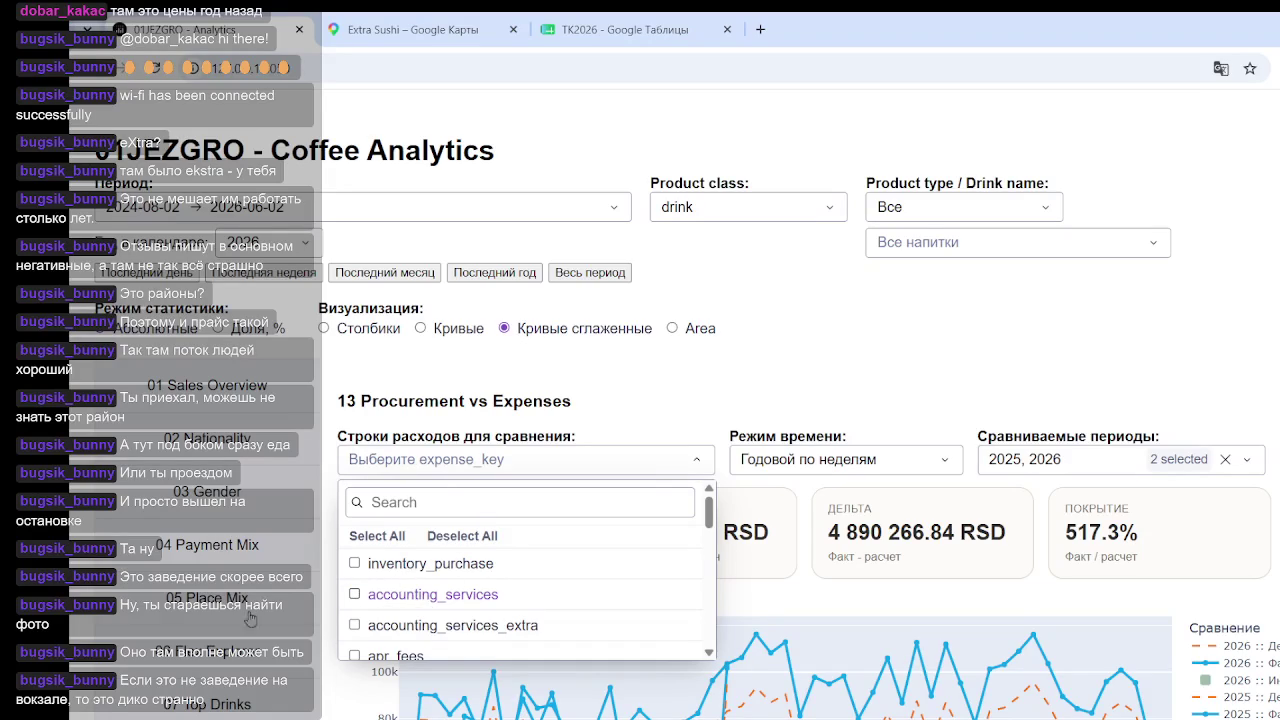
pyautogui.scroll(-1, 366, 569)
pyautogui.scroll(-1, 391, 569)
pyautogui.scroll(1, 394, 597)
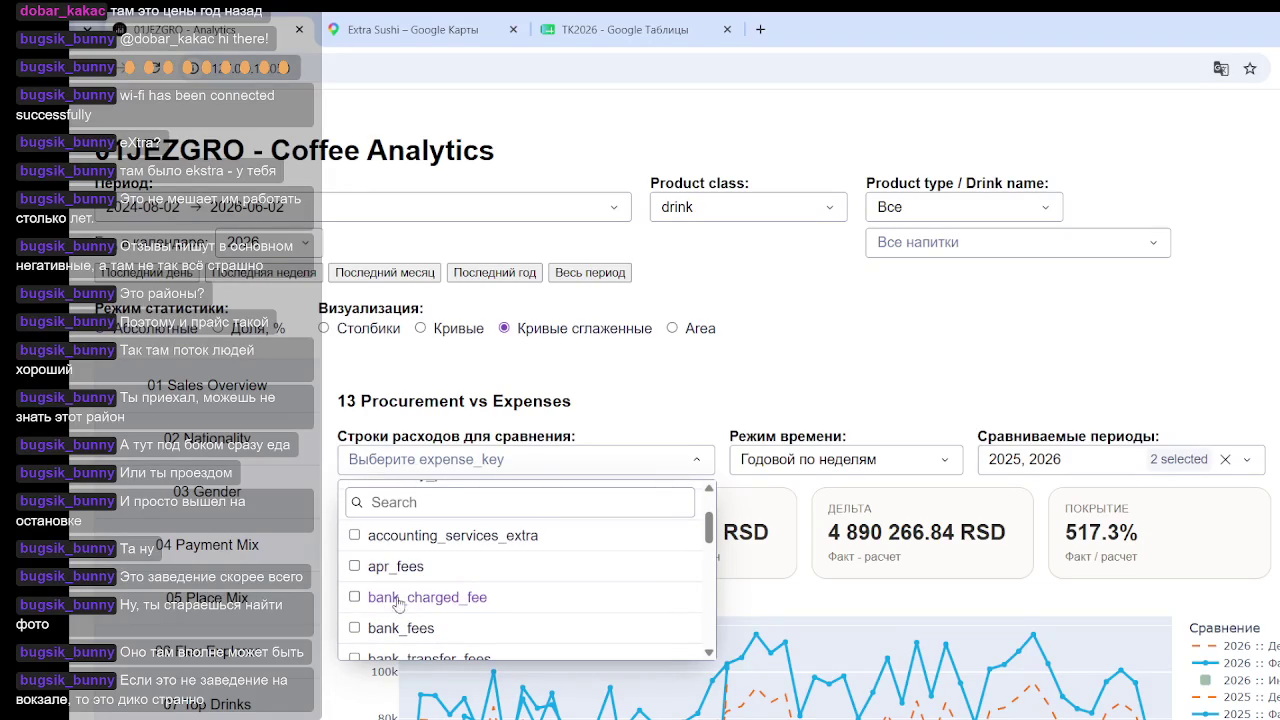
pyautogui.click(354, 597)
pyautogui.click(355, 628)
pyautogui.click(356, 659)
pyautogui.press('Escape')
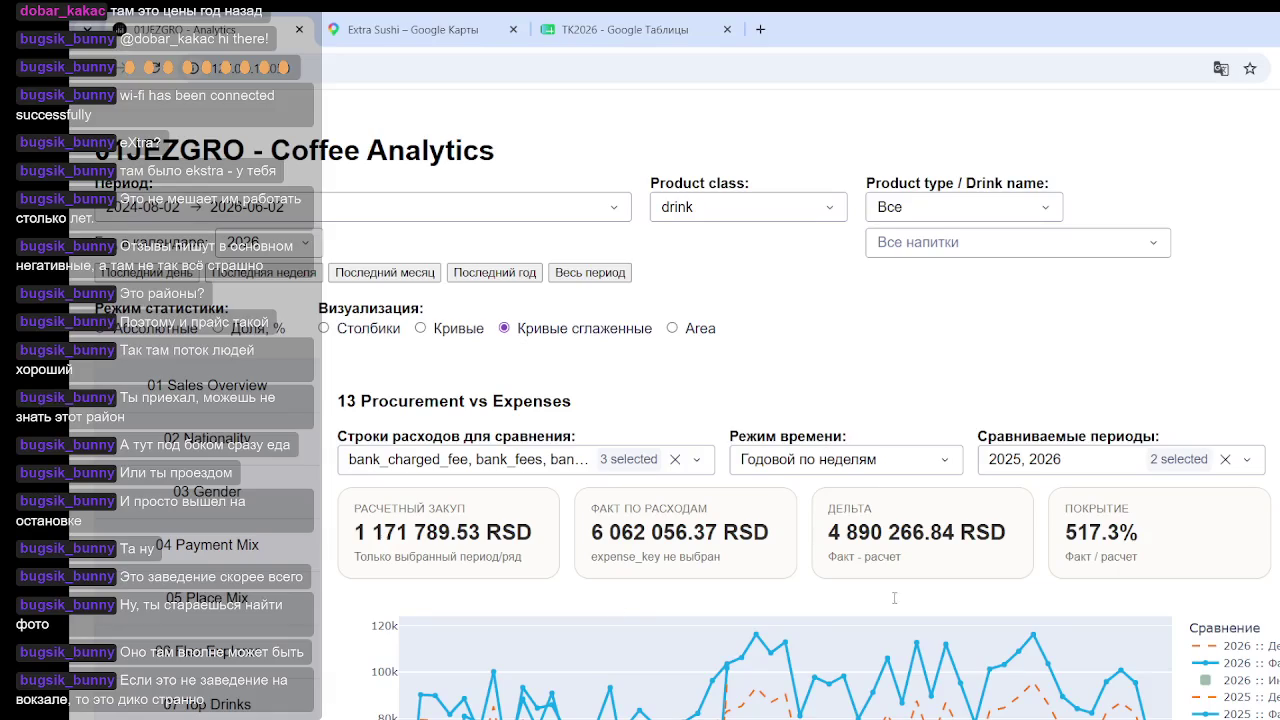
# Step: Uncheck bank_charged_fee, leaving 8 660.23 RSD actual spending at 0.7% coverage
pyautogui.scroll(-1, 950, 510)
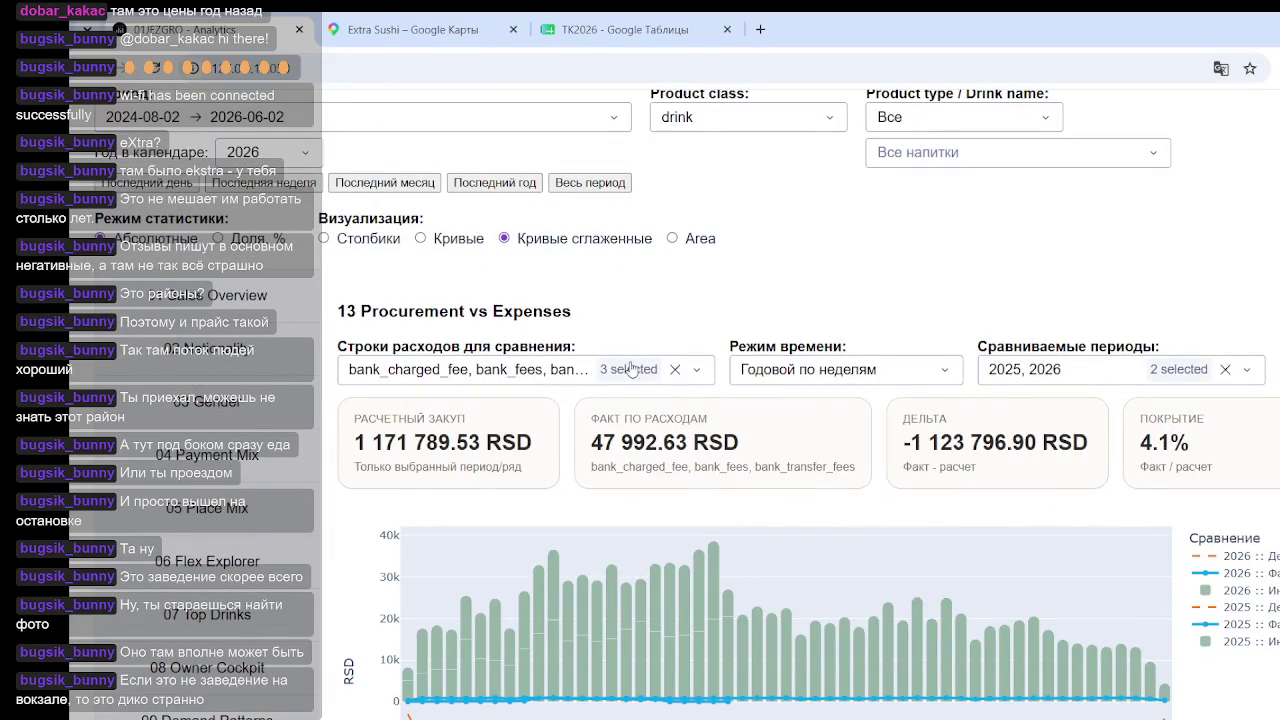
pyautogui.click(624, 370)
pyautogui.click(355, 474)
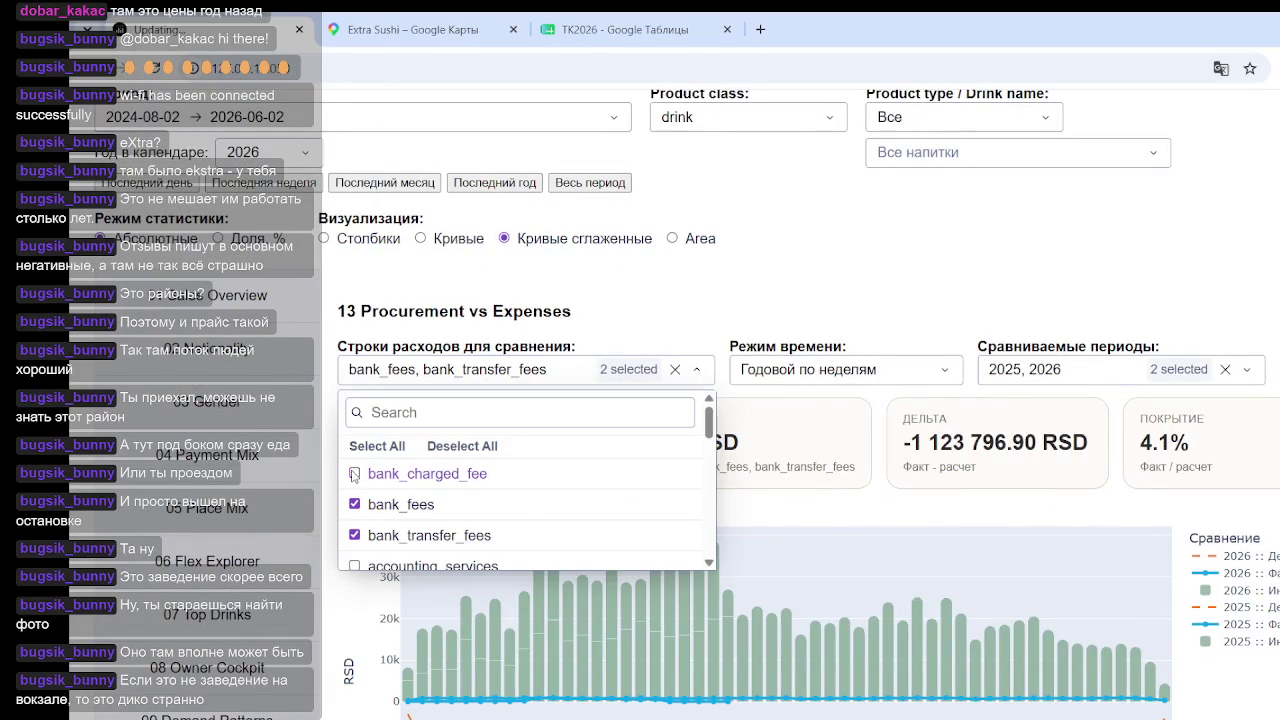
pyautogui.click(597, 565)
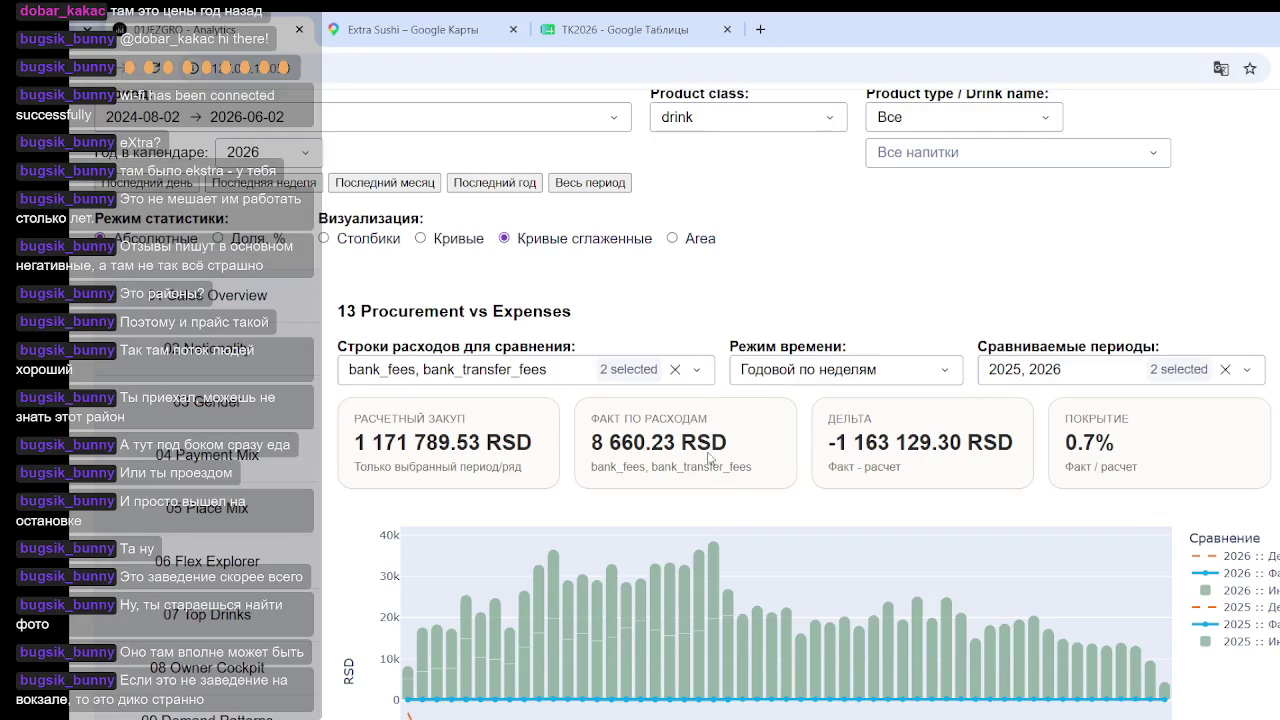
pyautogui.moveTo(727, 443); pyautogui.dragTo(592, 443)
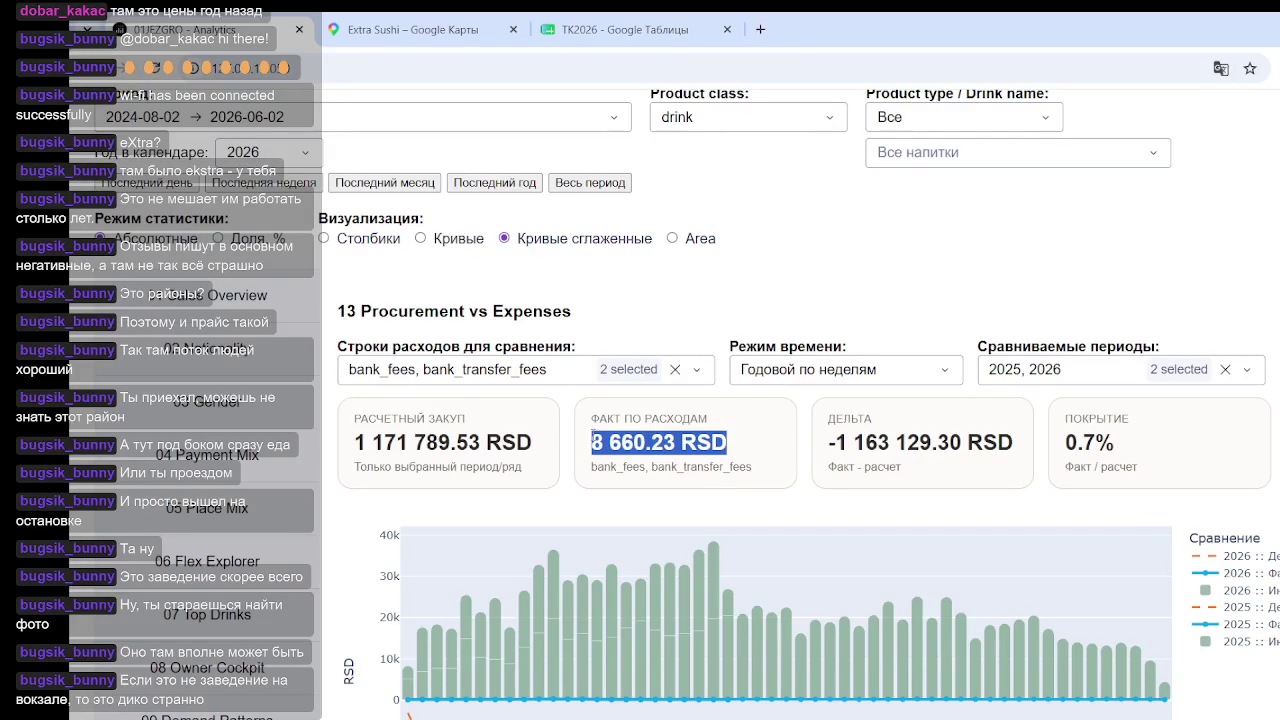
pyautogui.click(752, 450)
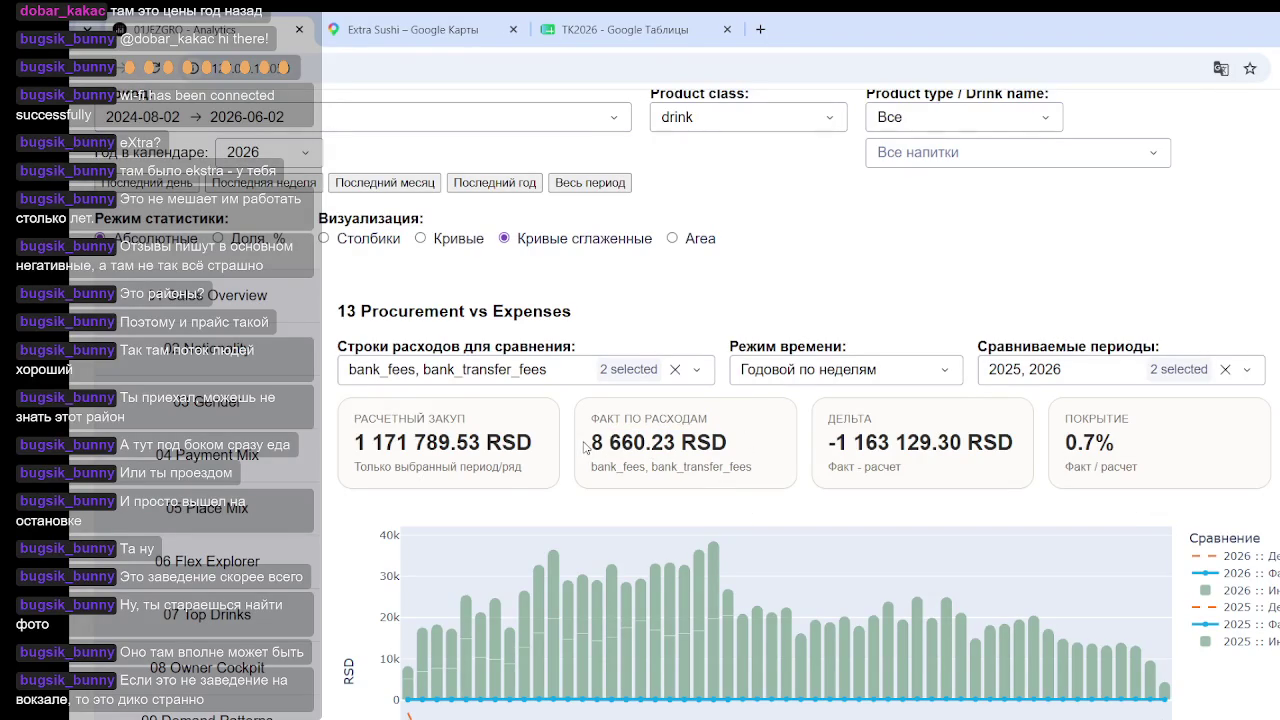
pyautogui.moveTo(590, 443); pyautogui.dragTo(740, 444)
pyautogui.click(706, 441)
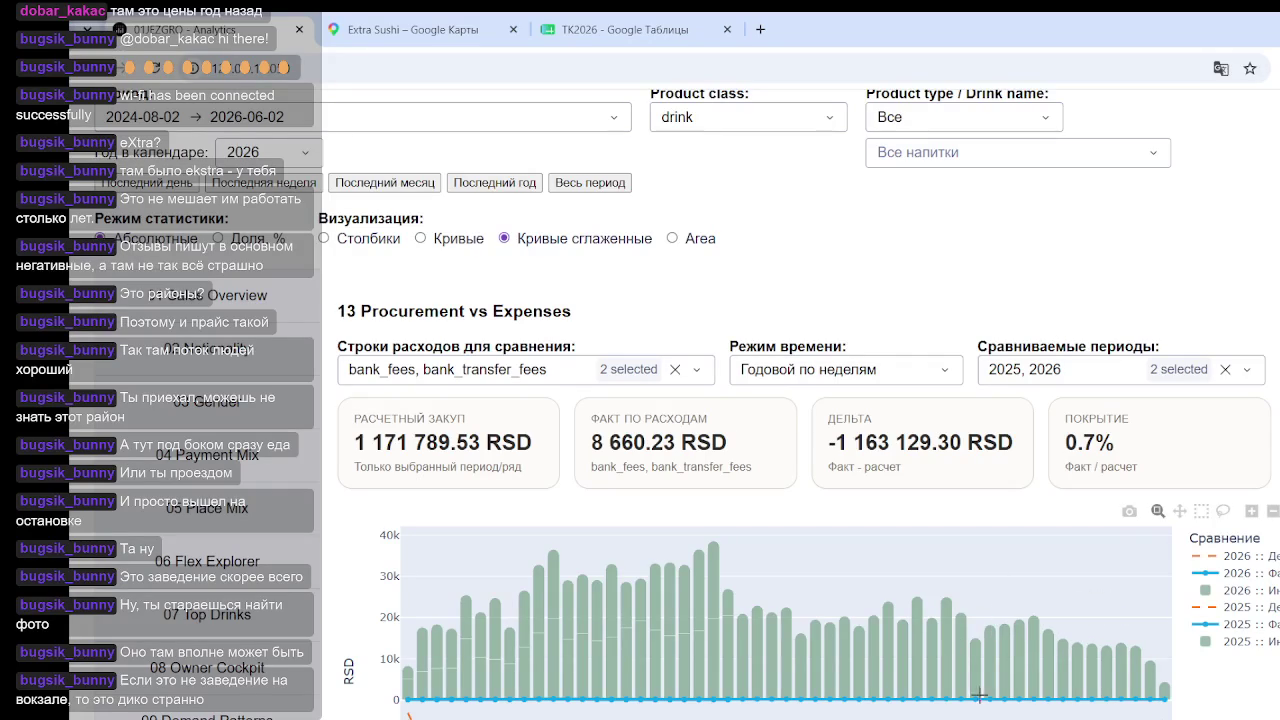
pyautogui.moveTo(669, 545)
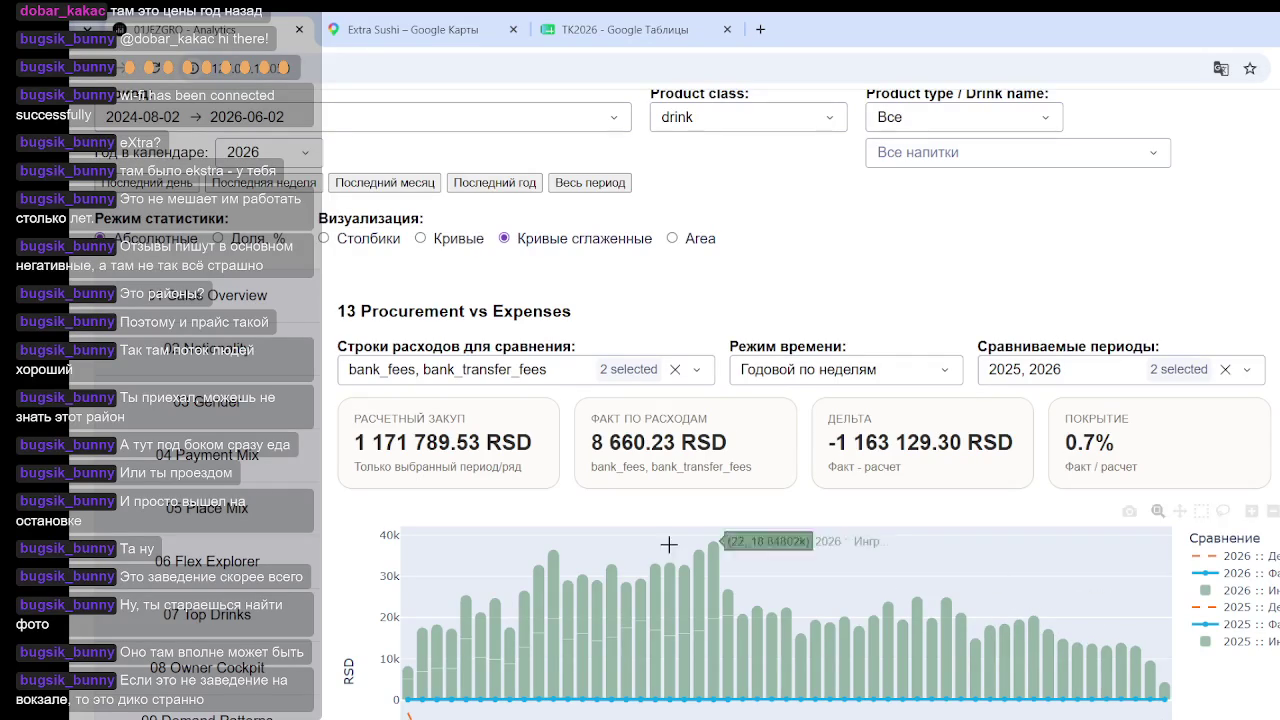
pyautogui.moveTo(755, 469); pyautogui.dragTo(652, 467)
pyautogui.click(633, 447)
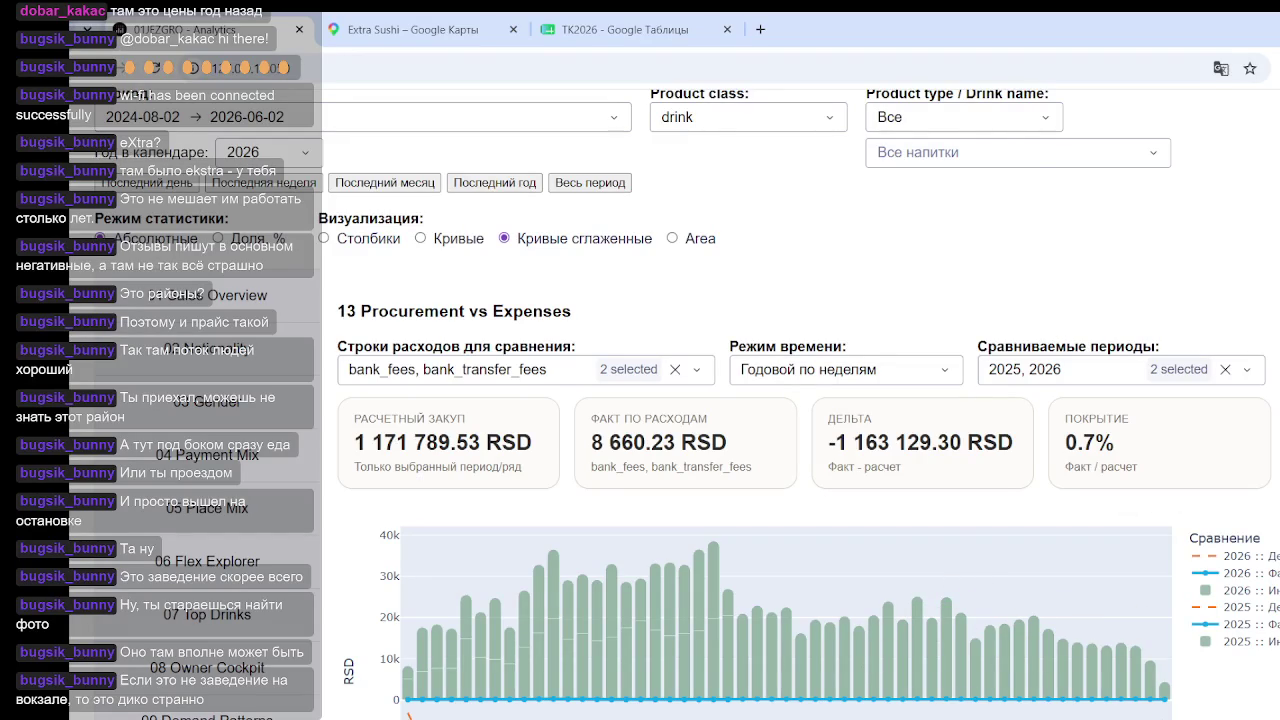
# Step: Append +10000 to the G44 formula =F44+E44 so the total reads 190800
pyautogui.click(617, 36)
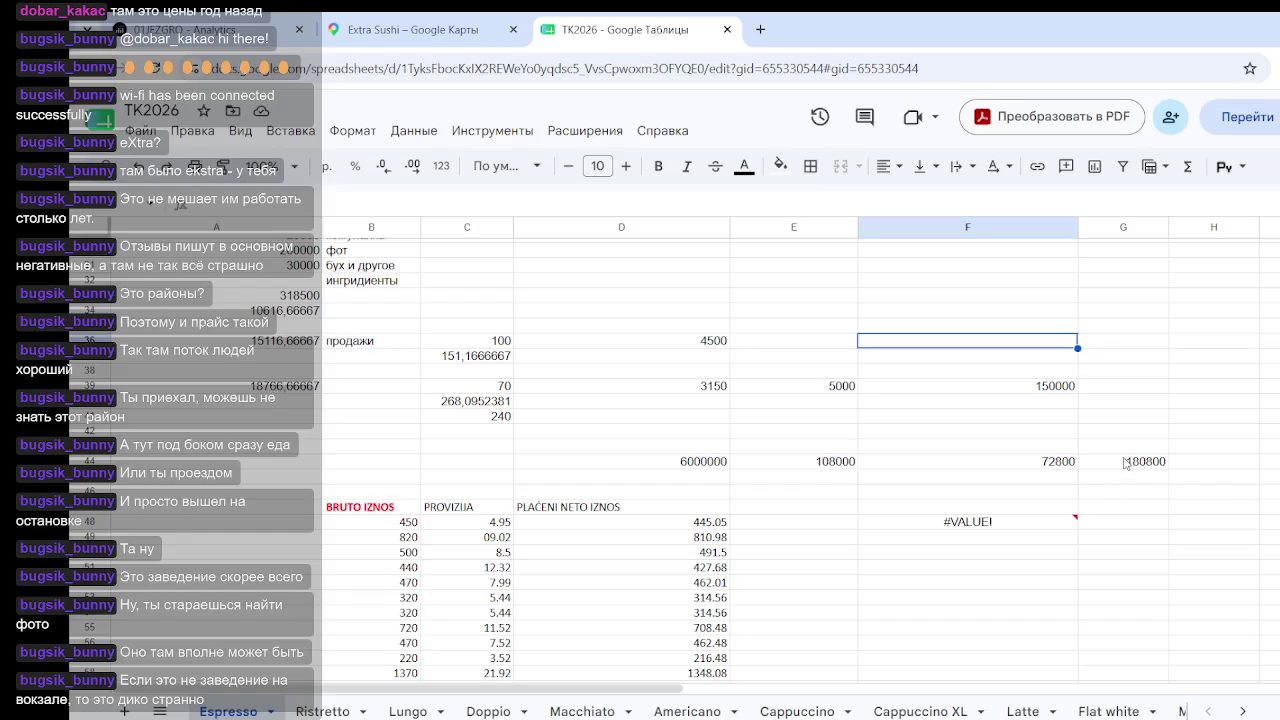
pyautogui.click(1125, 461)
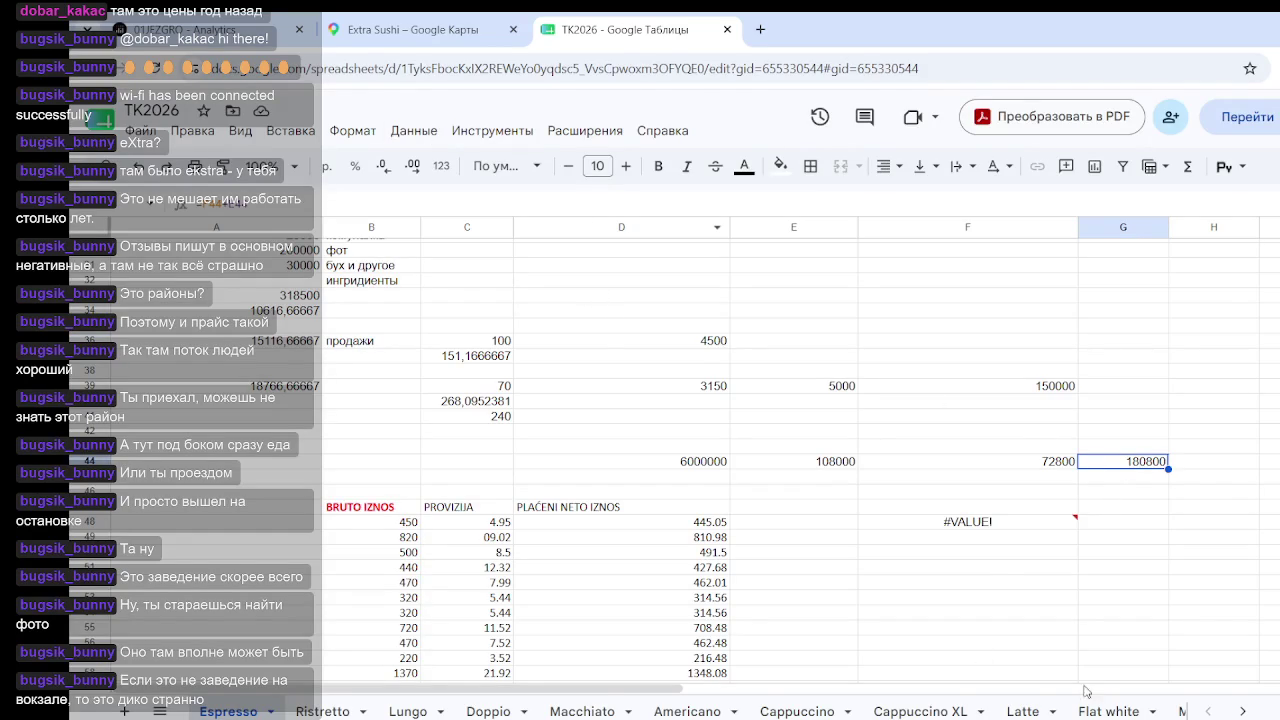
pyautogui.press('F2')
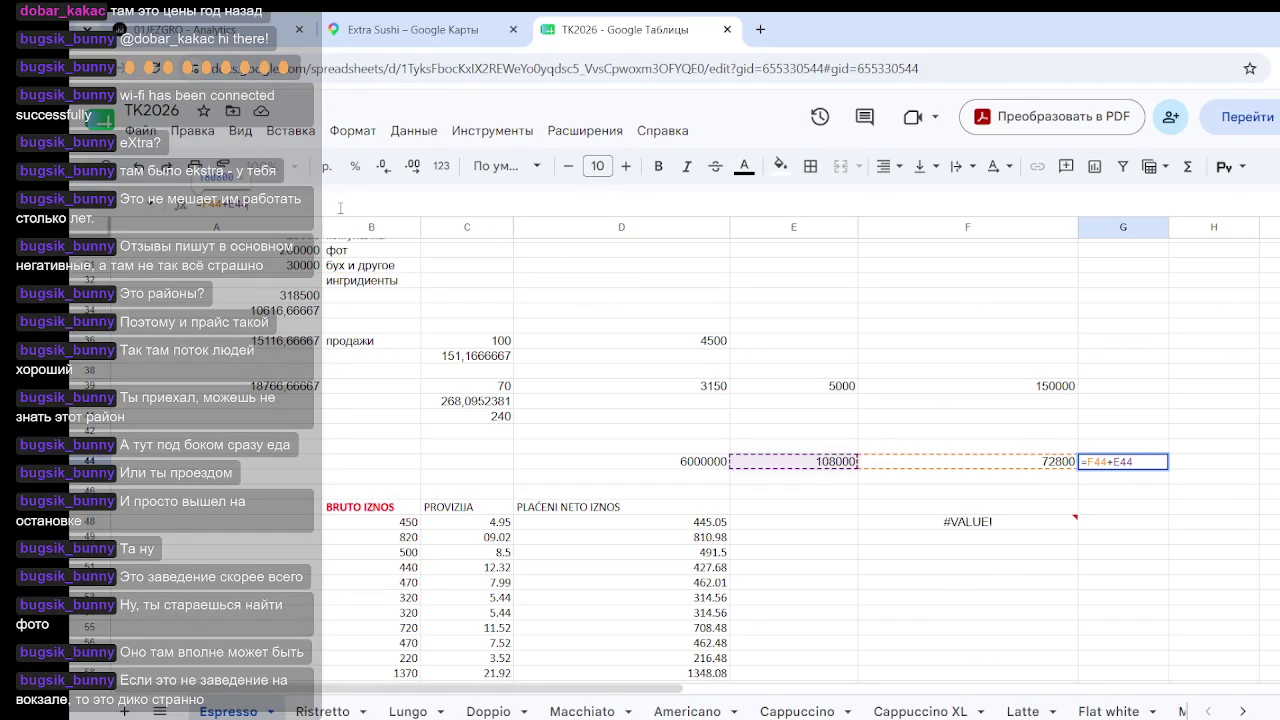
pyautogui.write('+10000')
pyautogui.press('Return')
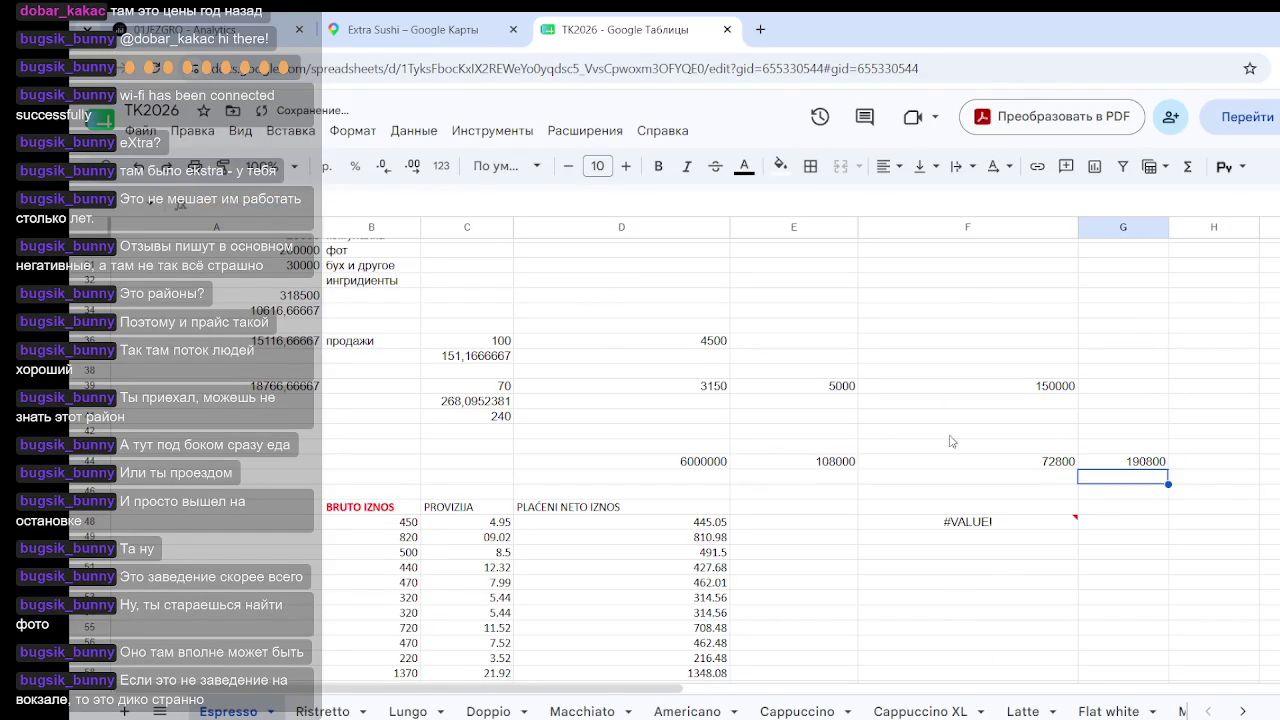
pyautogui.moveTo(1135, 453); pyautogui.dragTo(1157, 461)
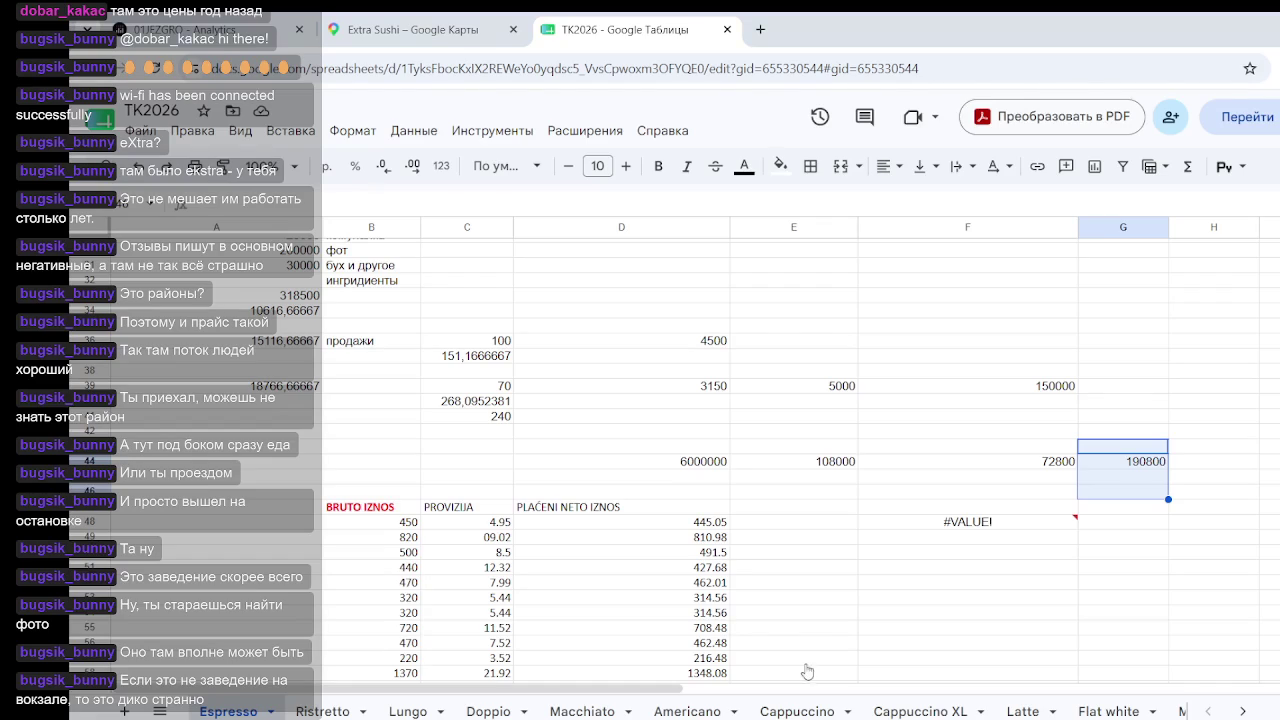
# Step: Delete the #VALUE! error from cell F48
pyautogui.click(1222, 510)
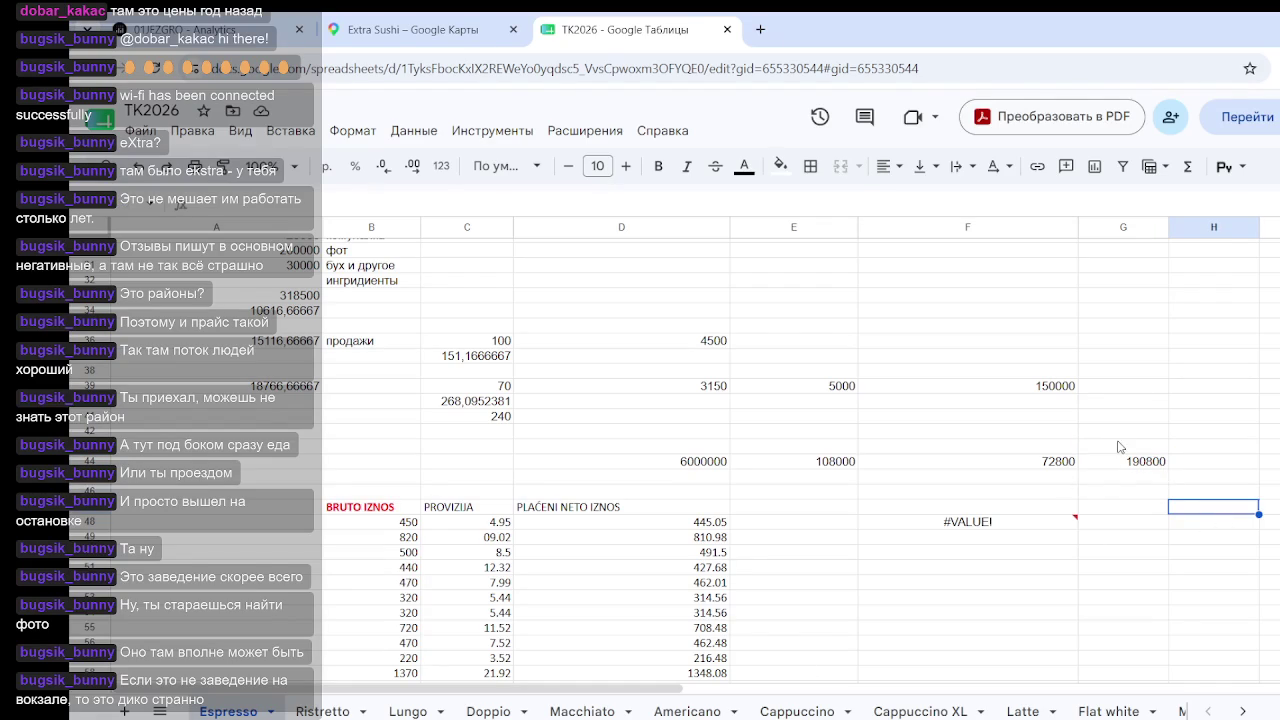
pyautogui.moveTo(1120, 442); pyautogui.dragTo(1204, 521)
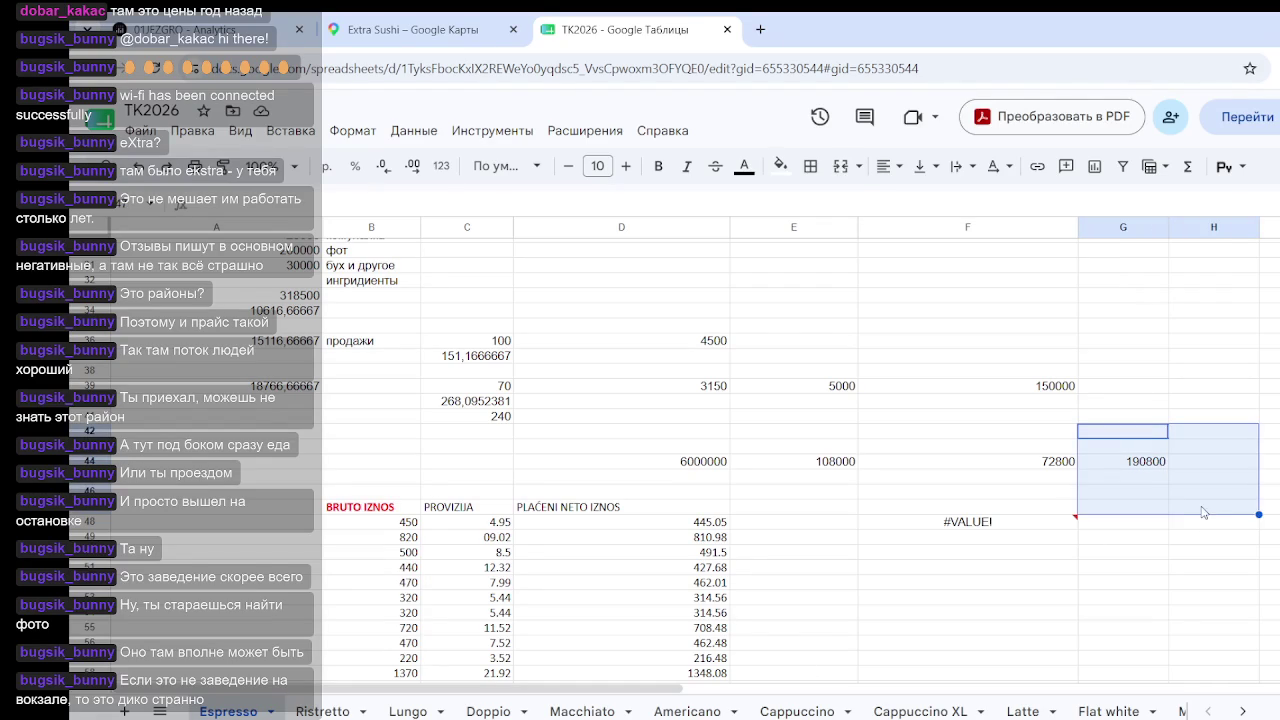
pyautogui.click(1182, 526)
pyautogui.moveTo(1133, 446); pyautogui.dragTo(1181, 482)
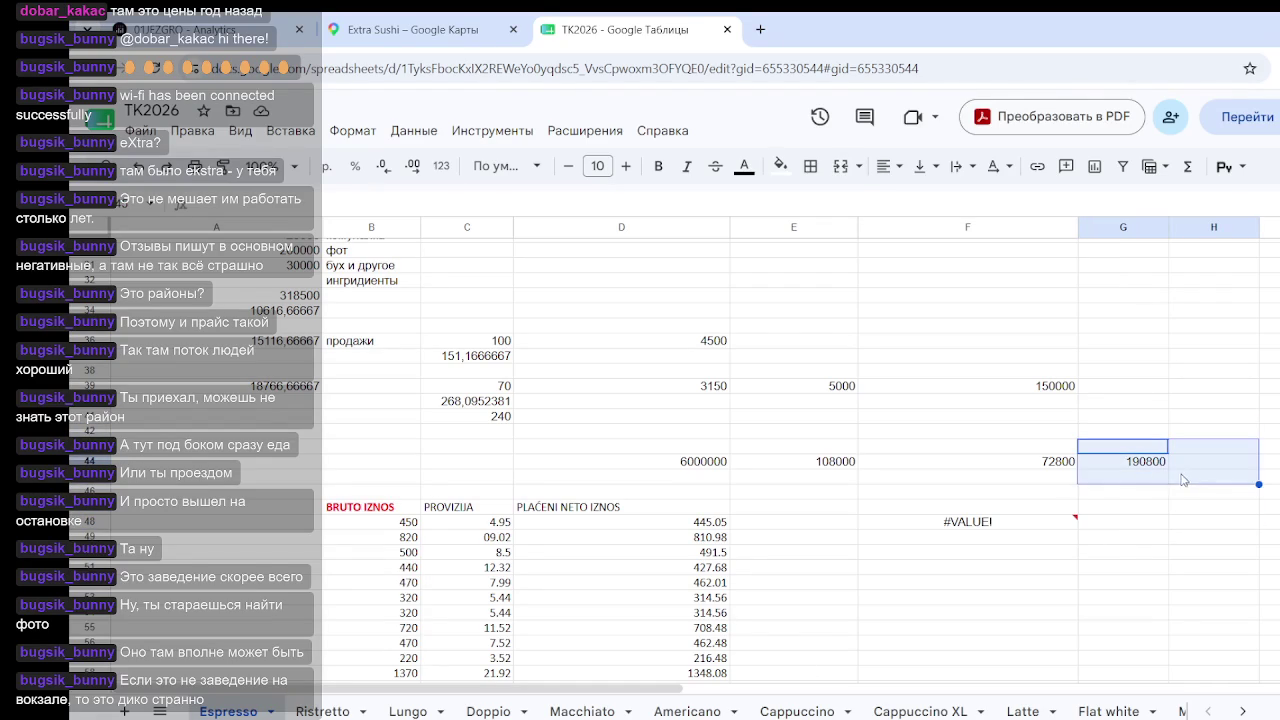
pyautogui.click(1163, 555)
pyautogui.click(1001, 523)
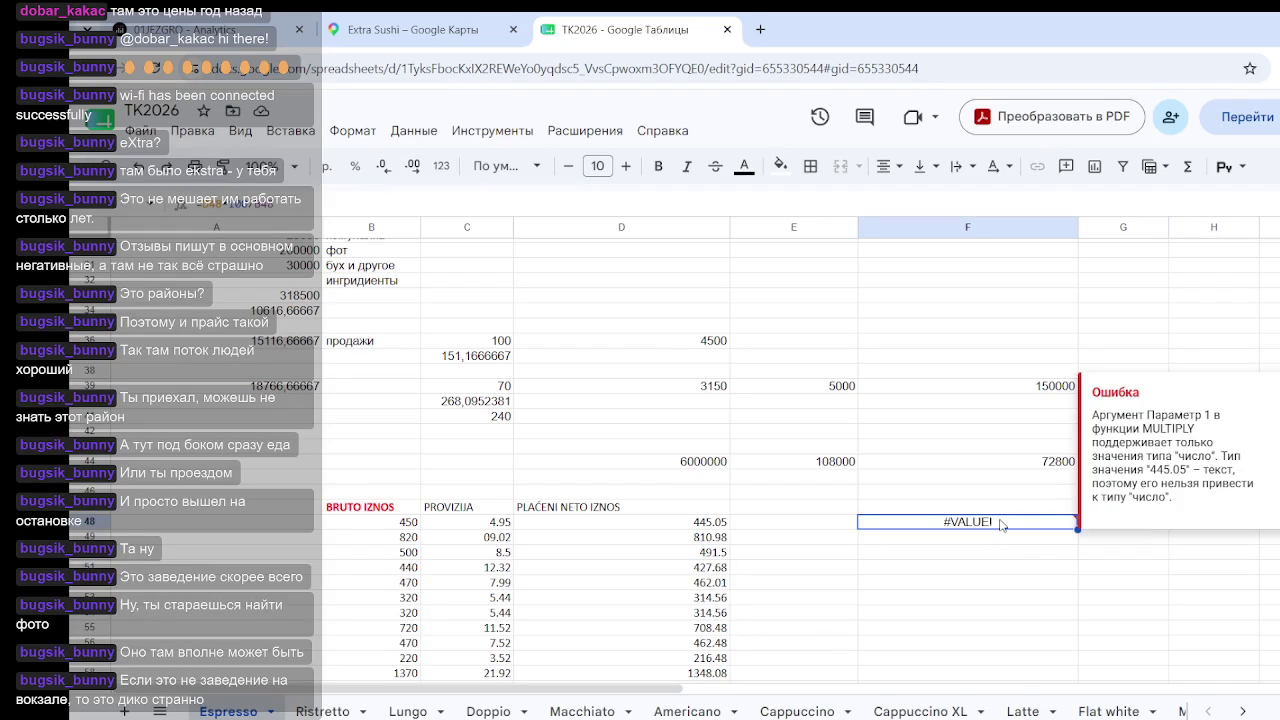
pyautogui.press('Delete')
pyautogui.click(903, 464)
# Step: Enter =G44/118 in G45 to show 1616,949153, then return to the analytics dashboard
pyautogui.click(990, 491)
pyautogui.click(1143, 465)
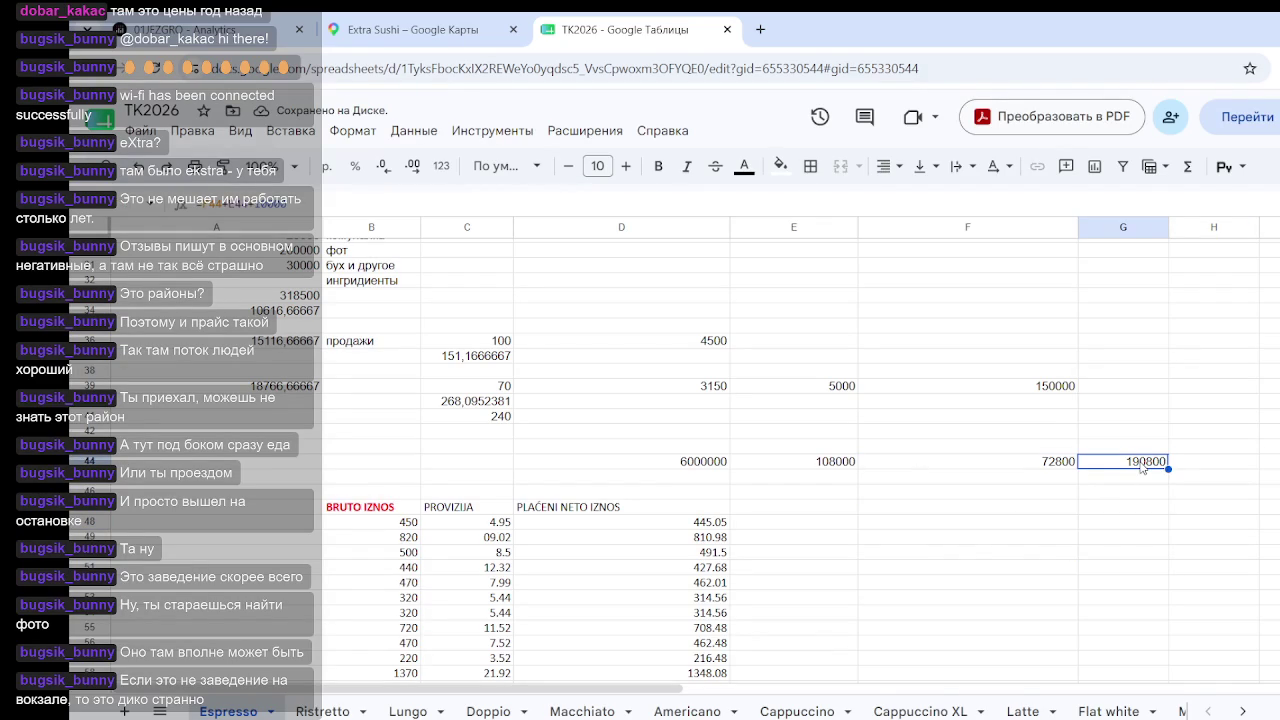
pyautogui.click(1142, 476)
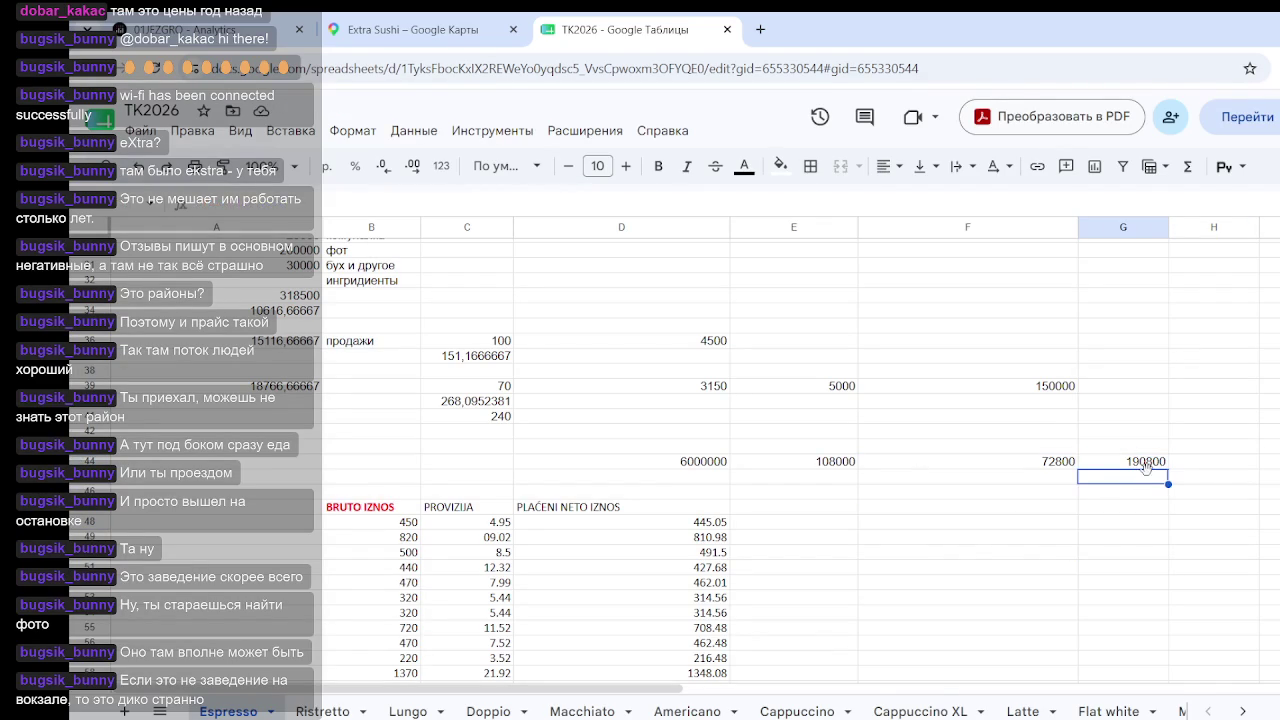
pyautogui.write('=')
pyautogui.click(1117, 461)
pyautogui.write('/118')
pyautogui.press('Return')
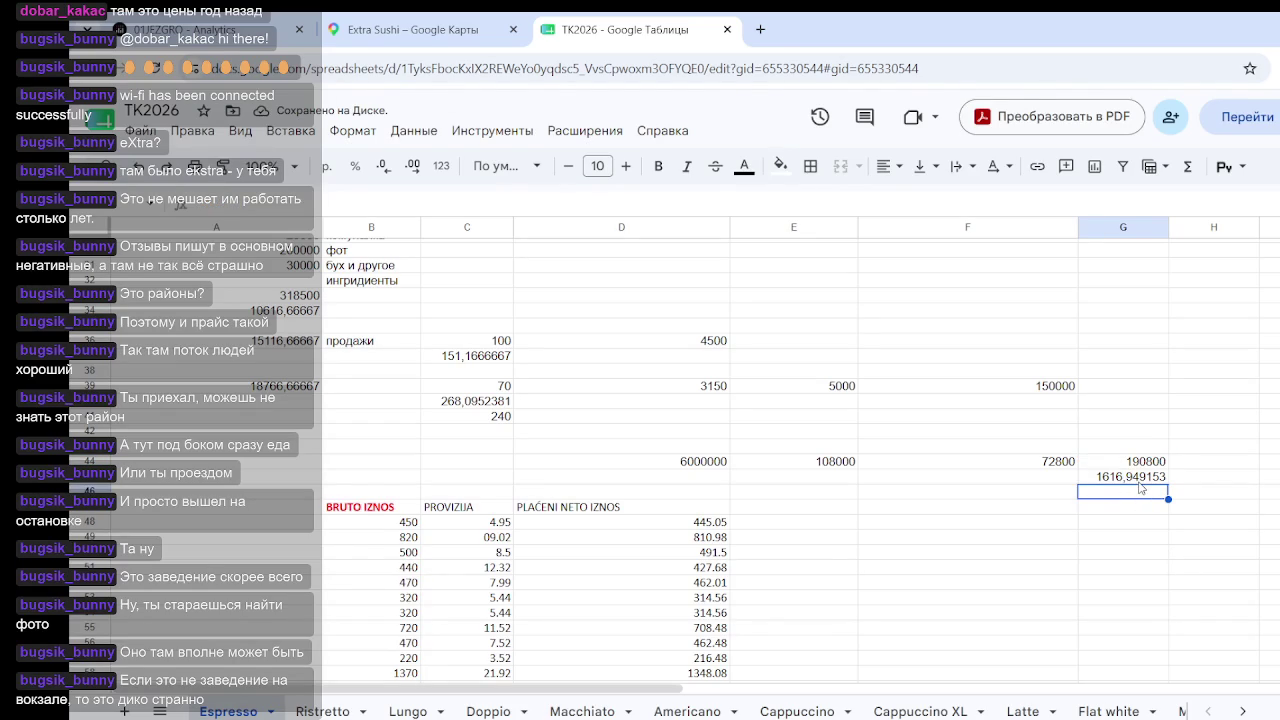
pyautogui.press('Up')
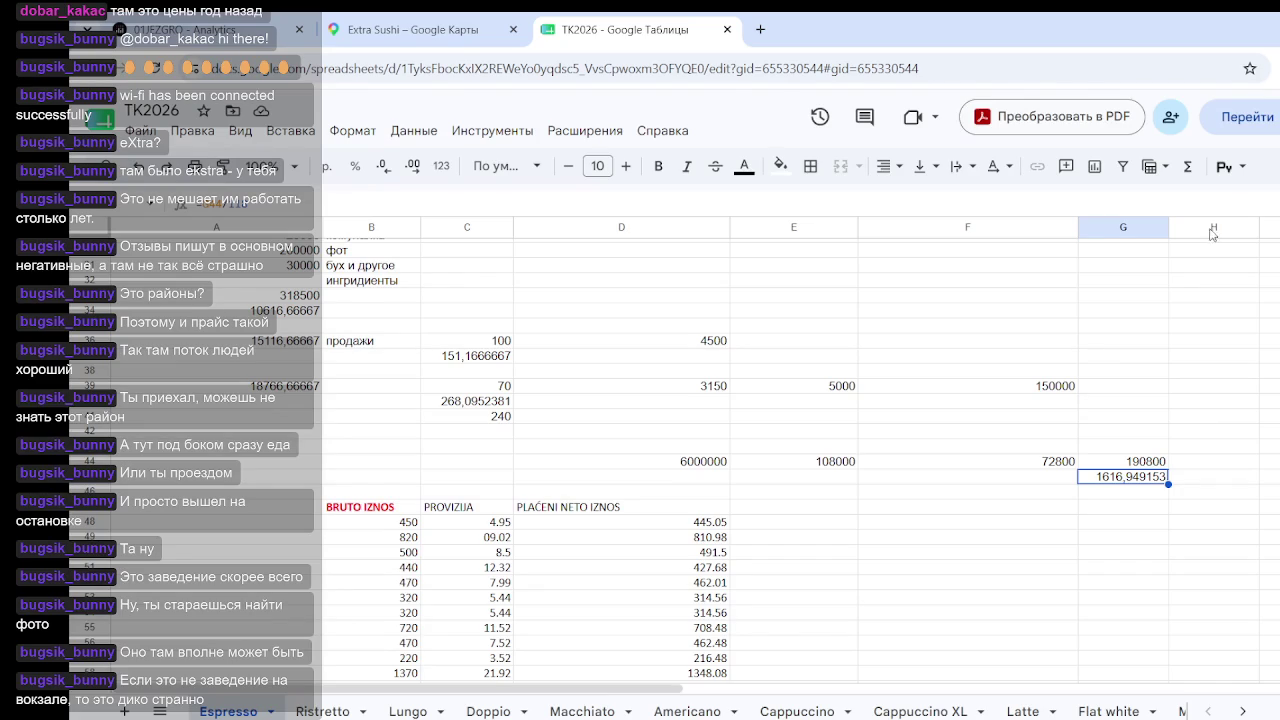
pyautogui.hotkey('ctrl', '1')
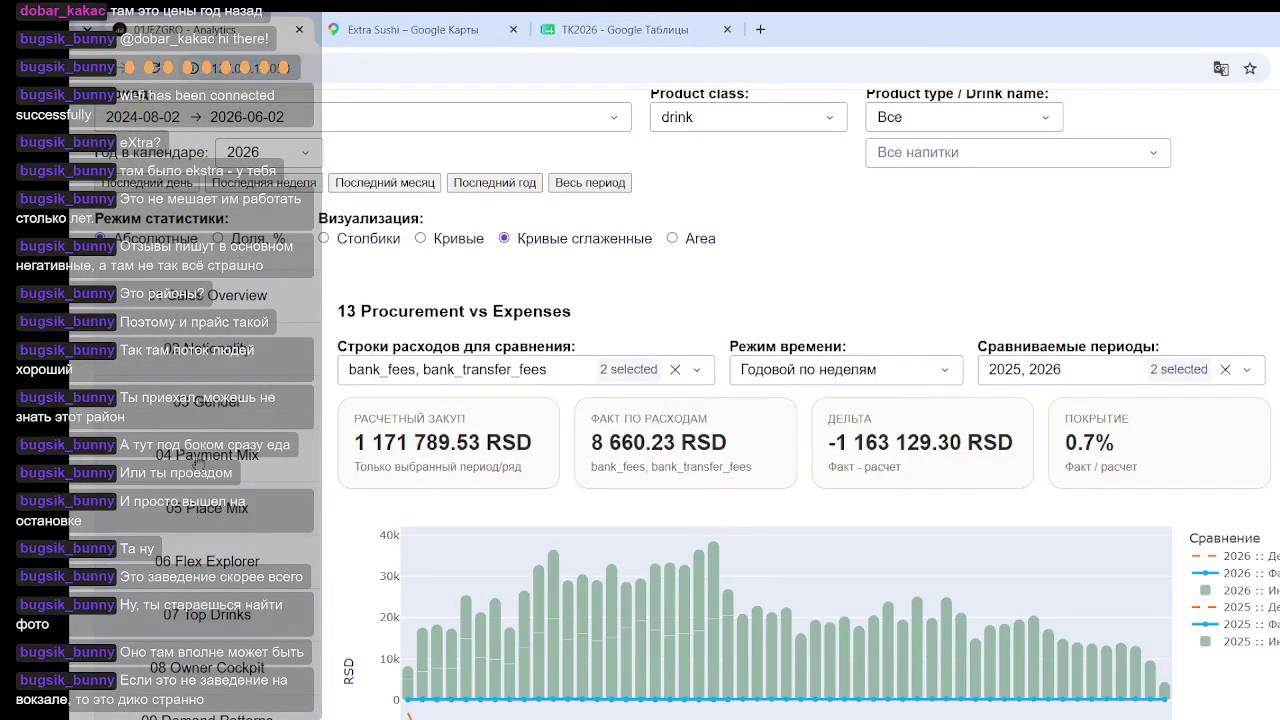
# Step: On the Payment Mix page, hide the blue and green payment-share series, then return to TK2026
pyautogui.click(203, 457)
pyautogui.scroll(-3, 715, 508)
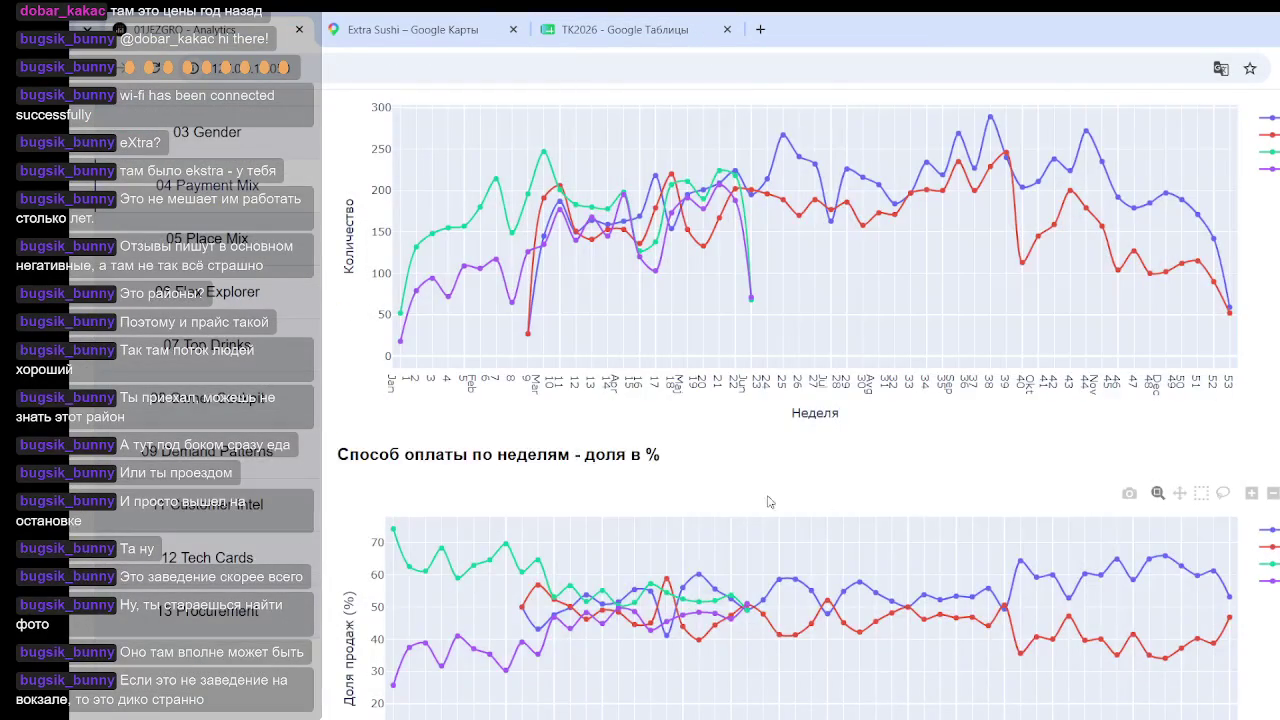
pyautogui.moveTo(800, 600)
pyautogui.click(1268, 530)
pyautogui.click(1268, 564)
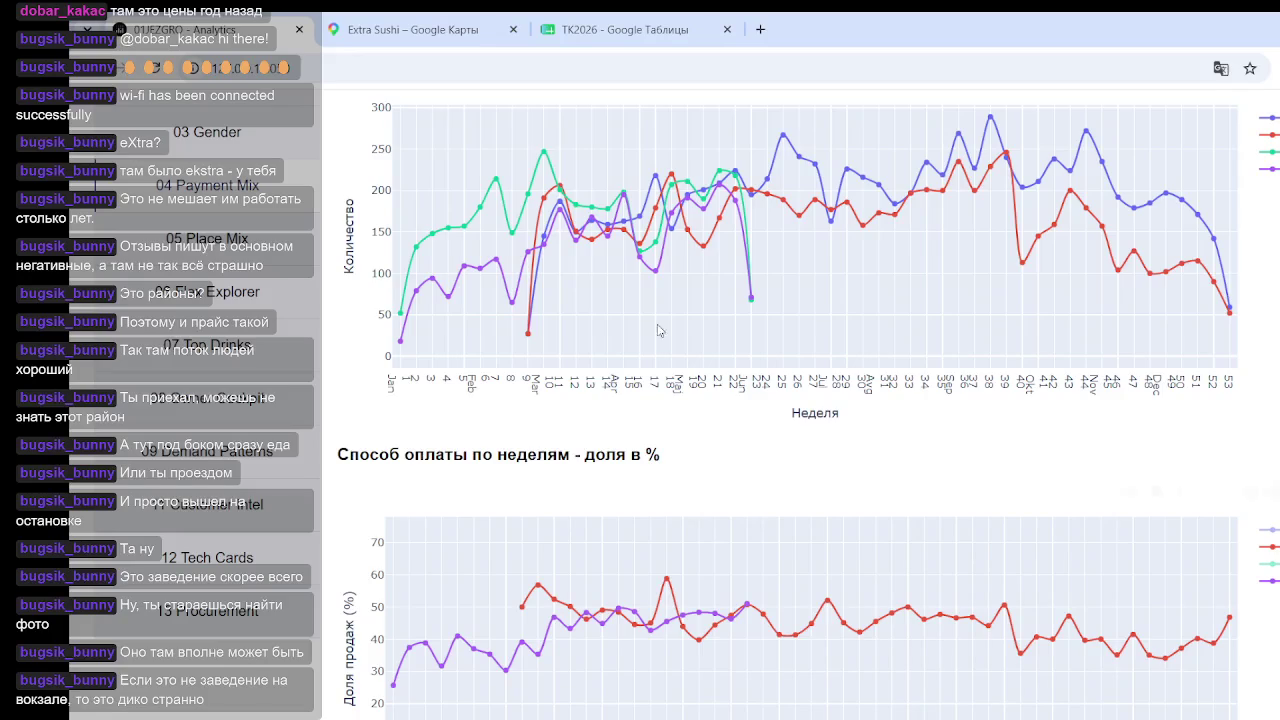
pyautogui.click(620, 30)
pyautogui.moveTo(388, 525); pyautogui.dragTo(782, 525)
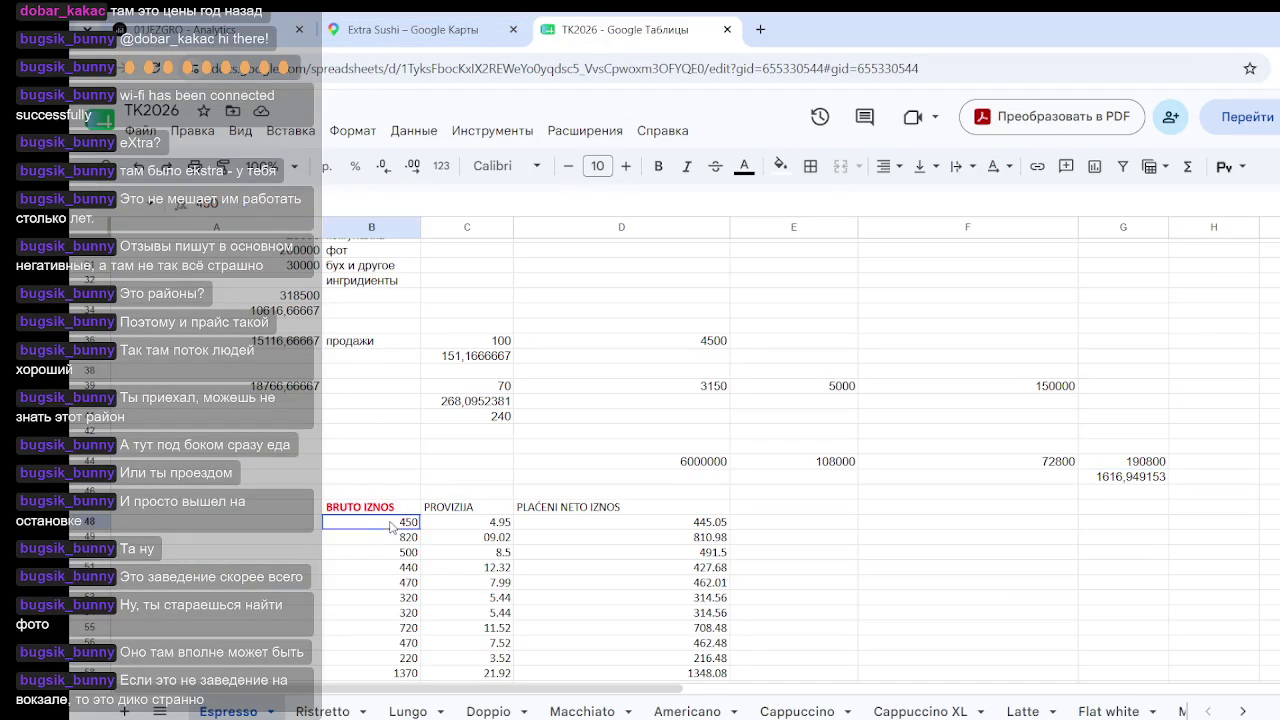
pyautogui.click(790, 598)
pyautogui.moveTo(700, 522); pyautogui.dragTo(745, 525)
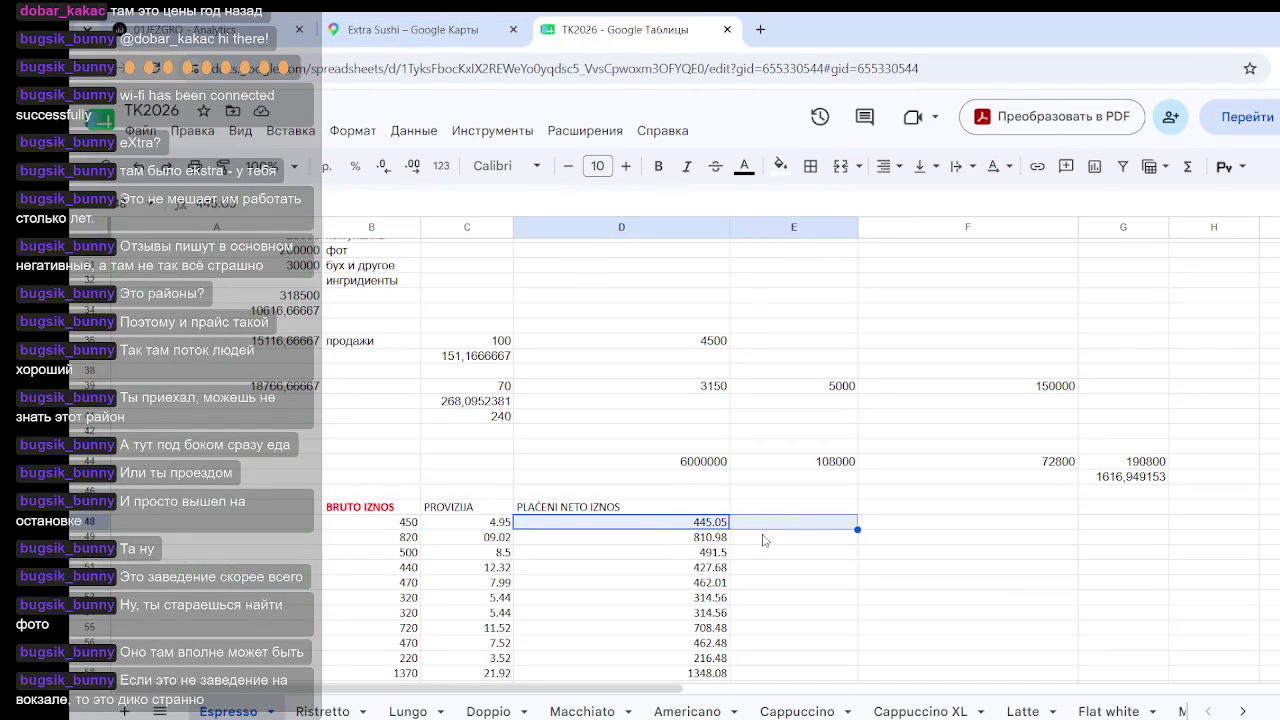
pyautogui.click(764, 540)
pyautogui.click(720, 522)
pyautogui.click(698, 538)
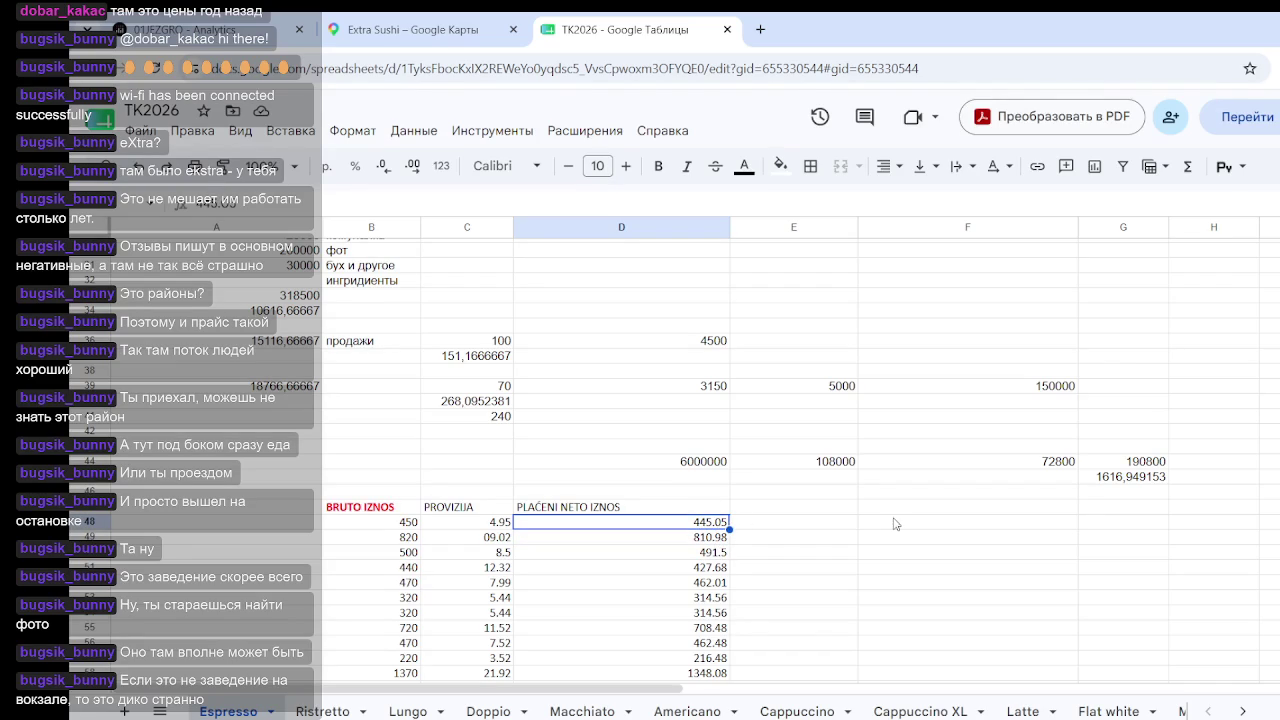
pyautogui.click(840, 524)
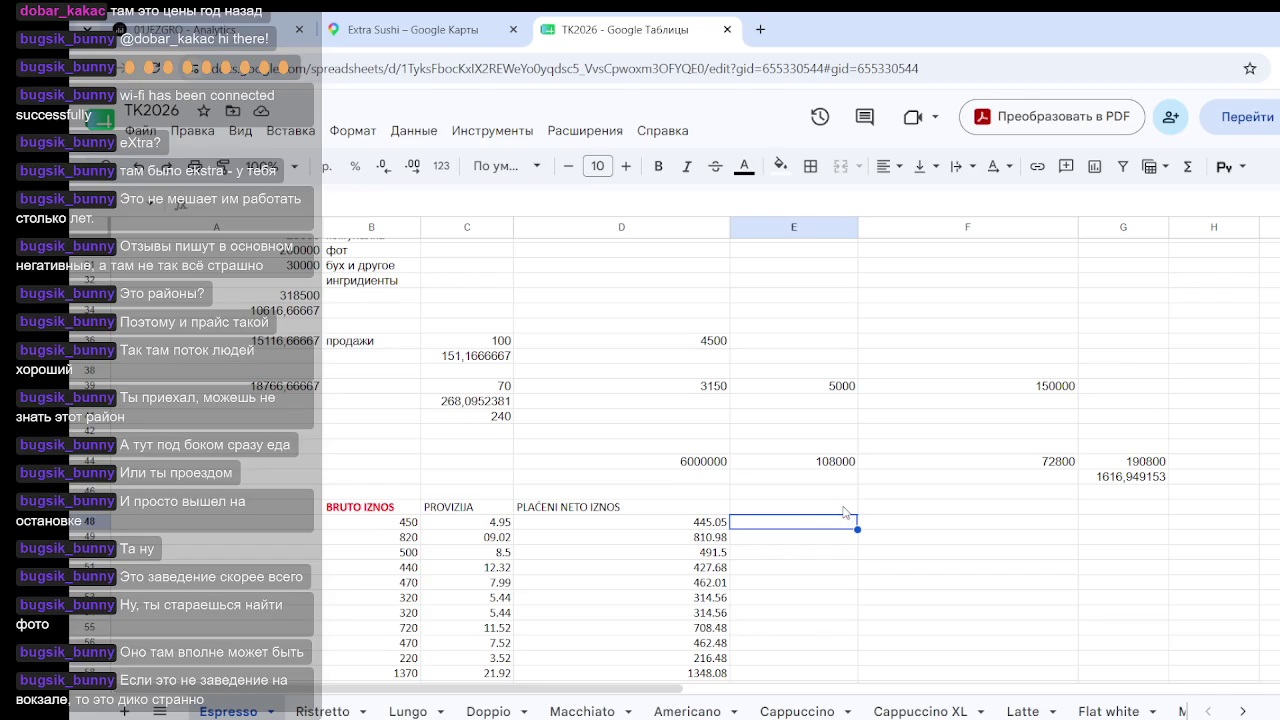
pyautogui.click(405, 520)
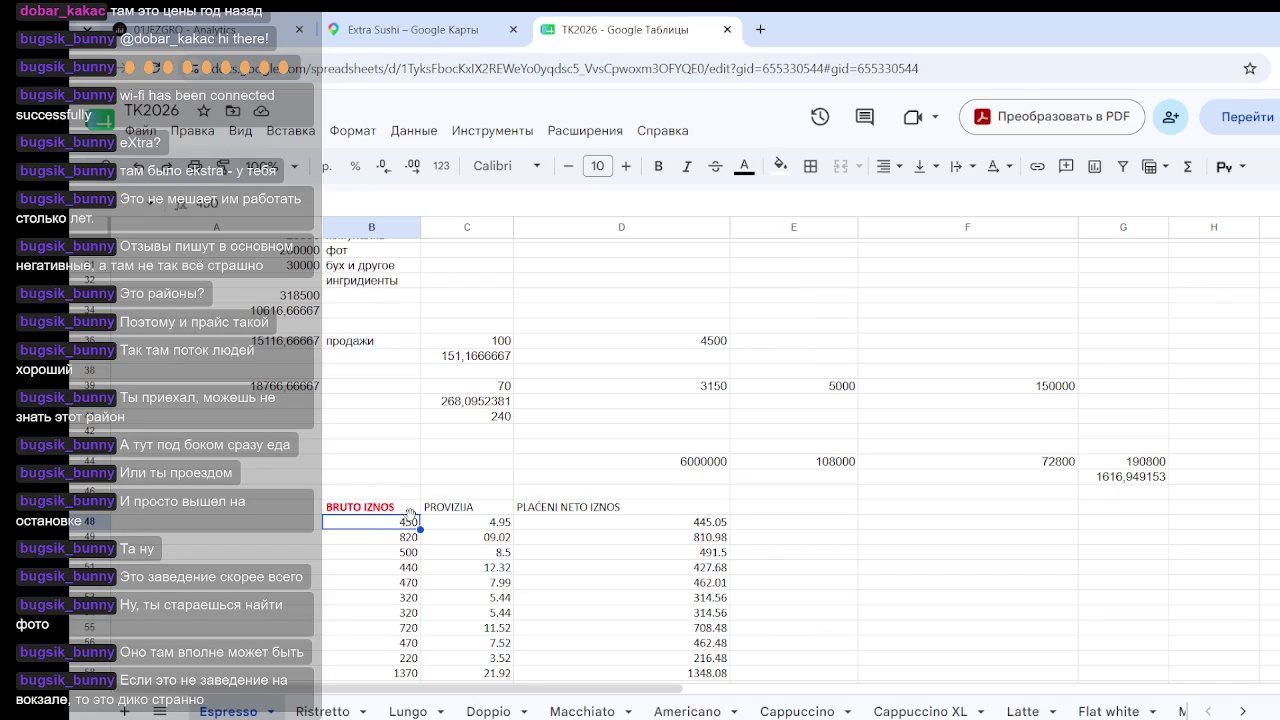
pyautogui.click(530, 576)
pyautogui.click(394, 525)
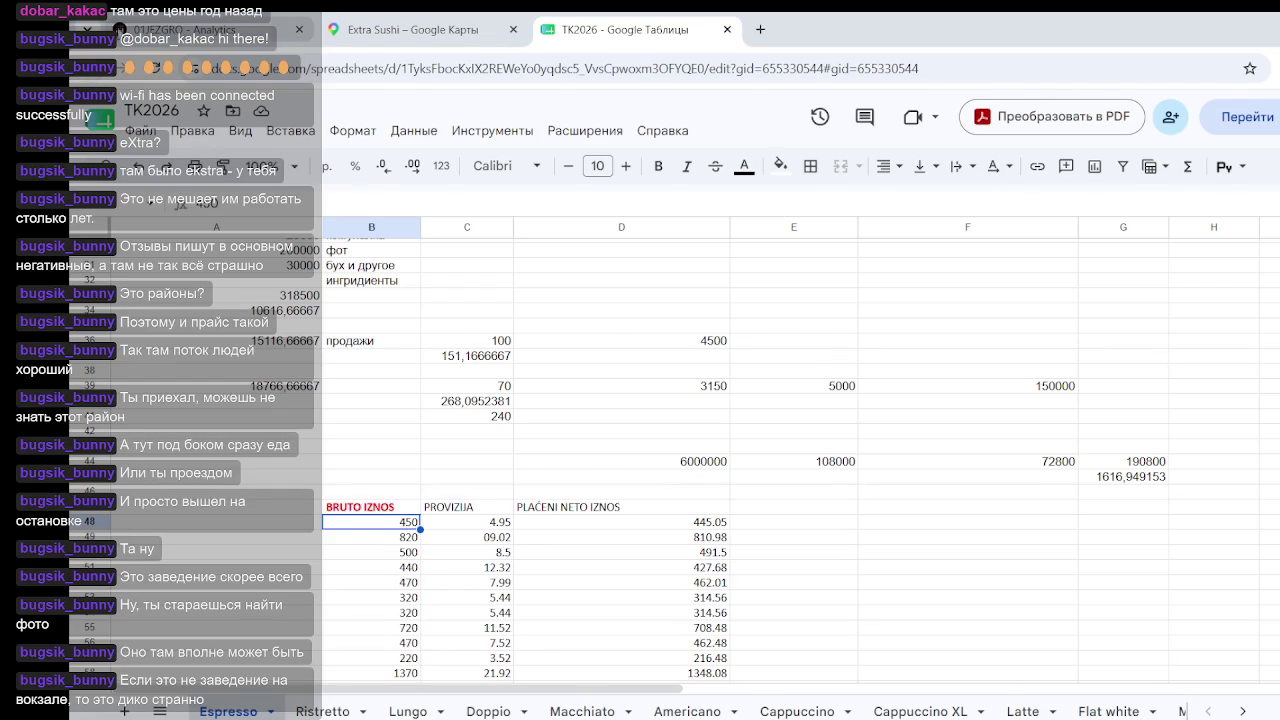
pyautogui.click(135, 465)
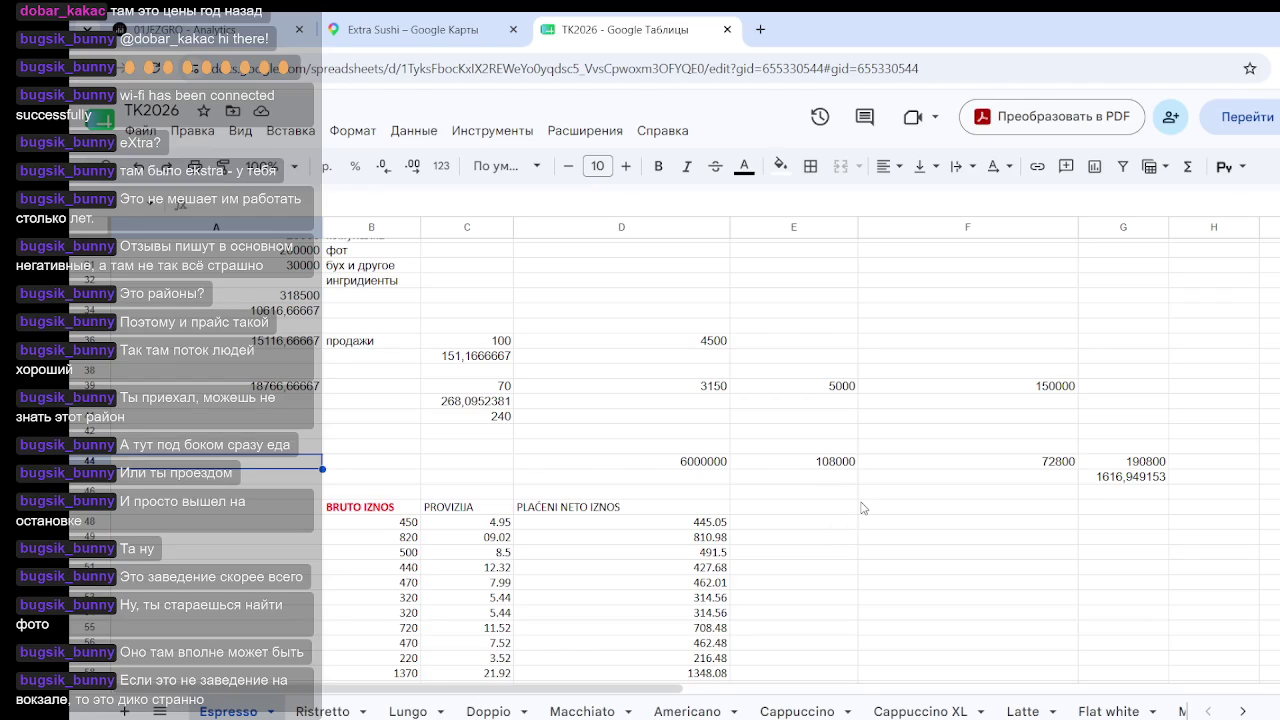
pyautogui.click(1130, 478)
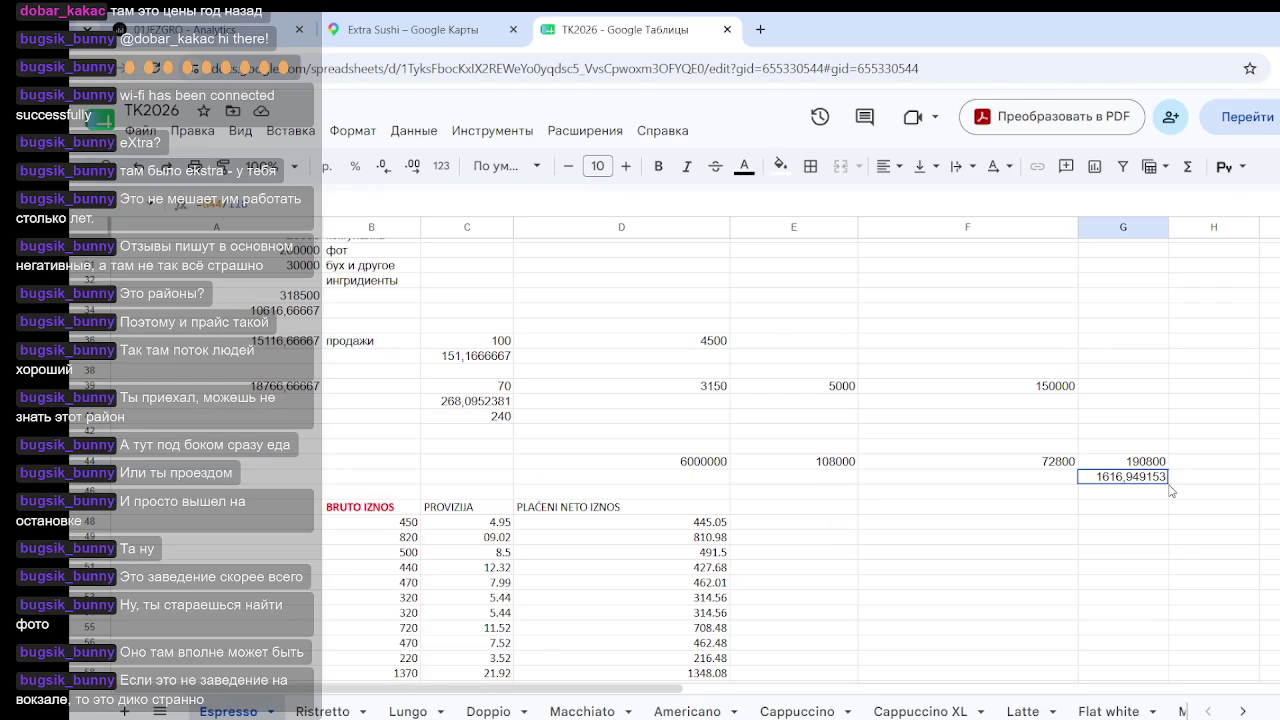
pyautogui.click(998, 568)
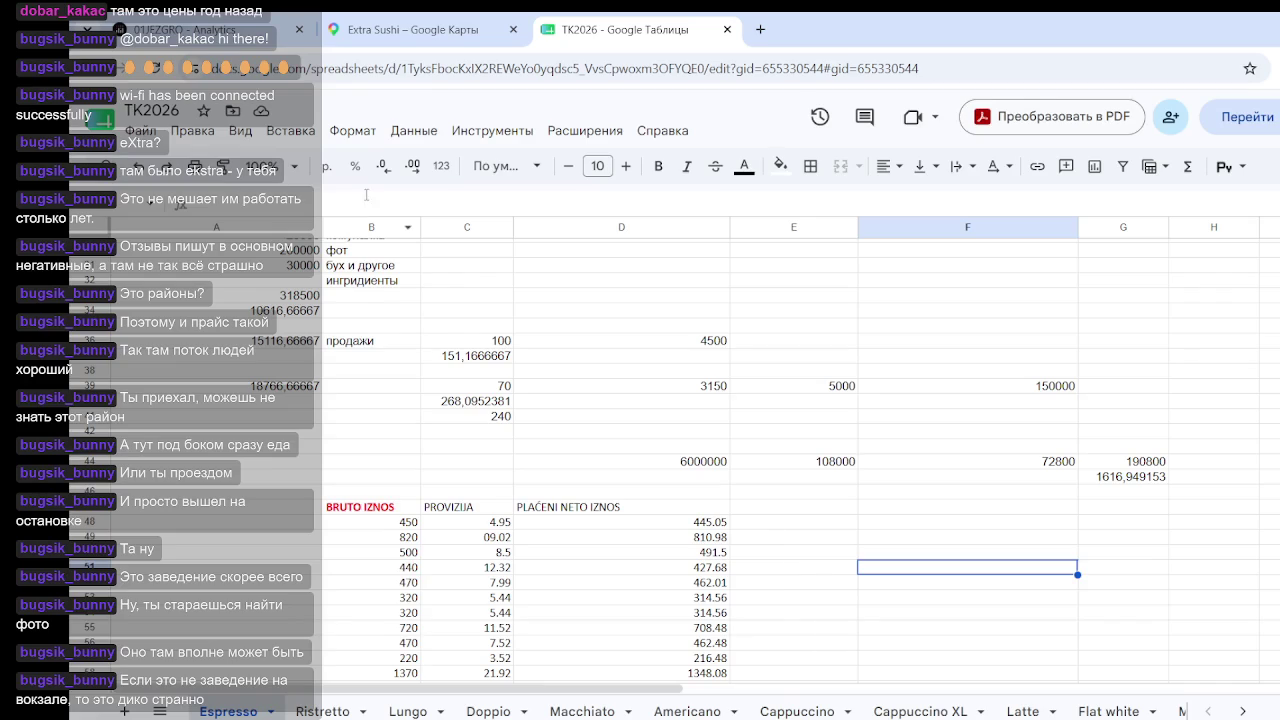
pyautogui.click(200, 30)
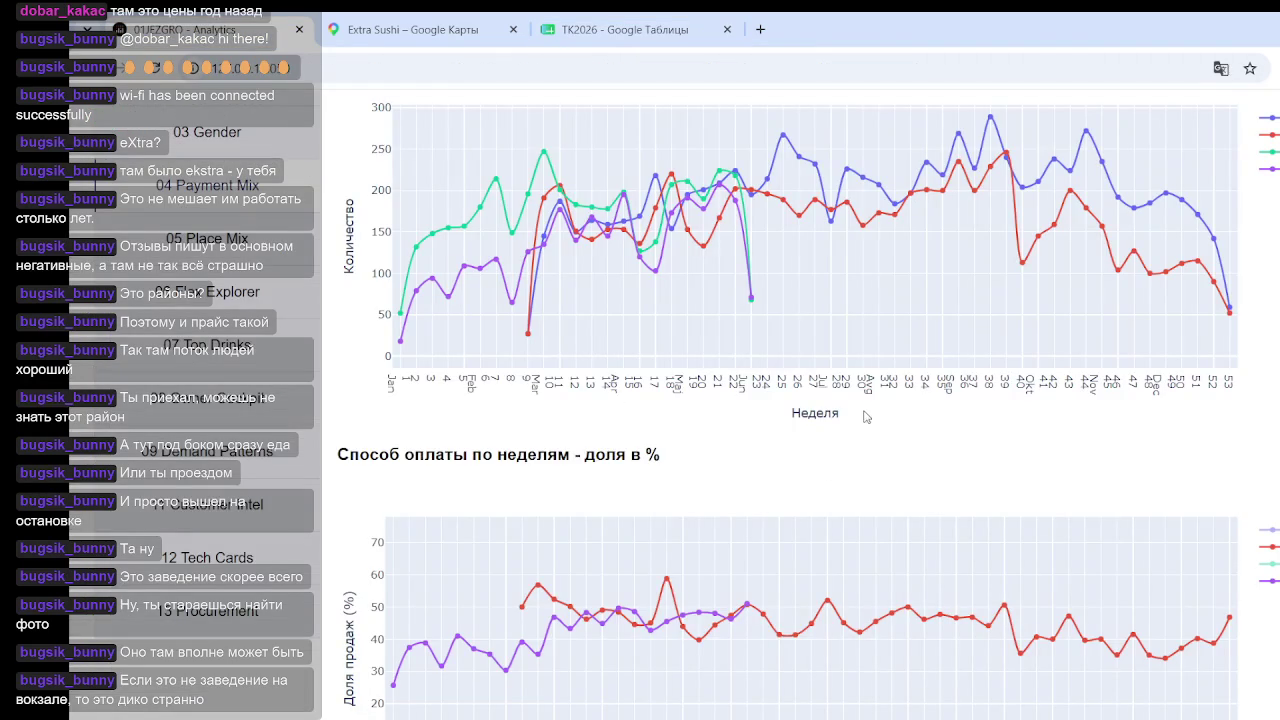
# Step: Scroll through the Payment Mix charts, then open the 05 Place Mix page
pyautogui.scroll(-1, 770, 455)
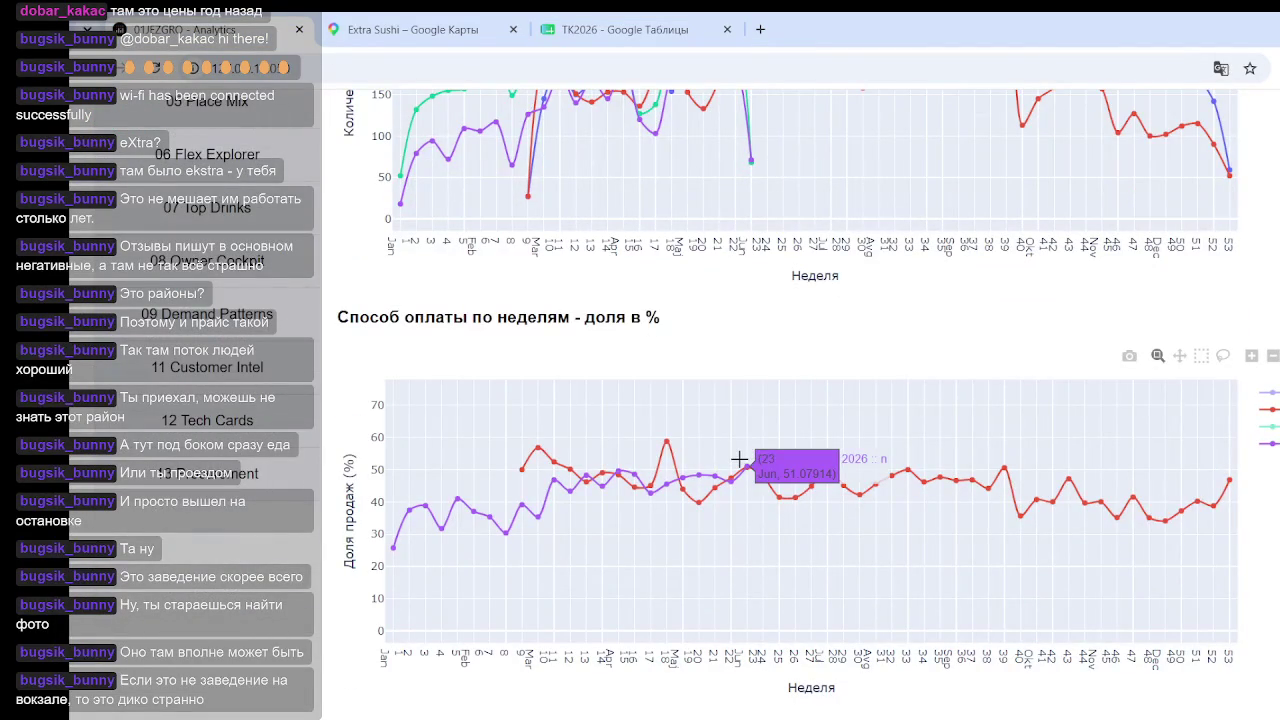
pyautogui.moveTo(738, 478)
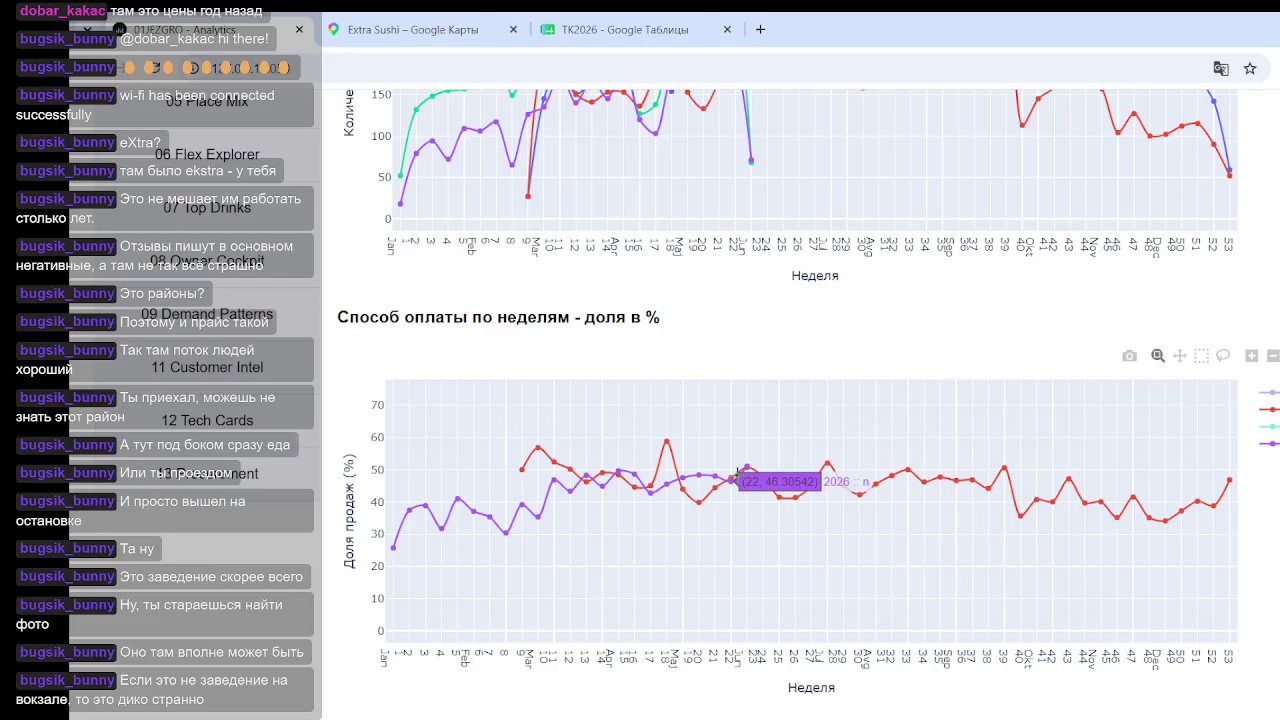
pyautogui.scroll(2, 281, 351)
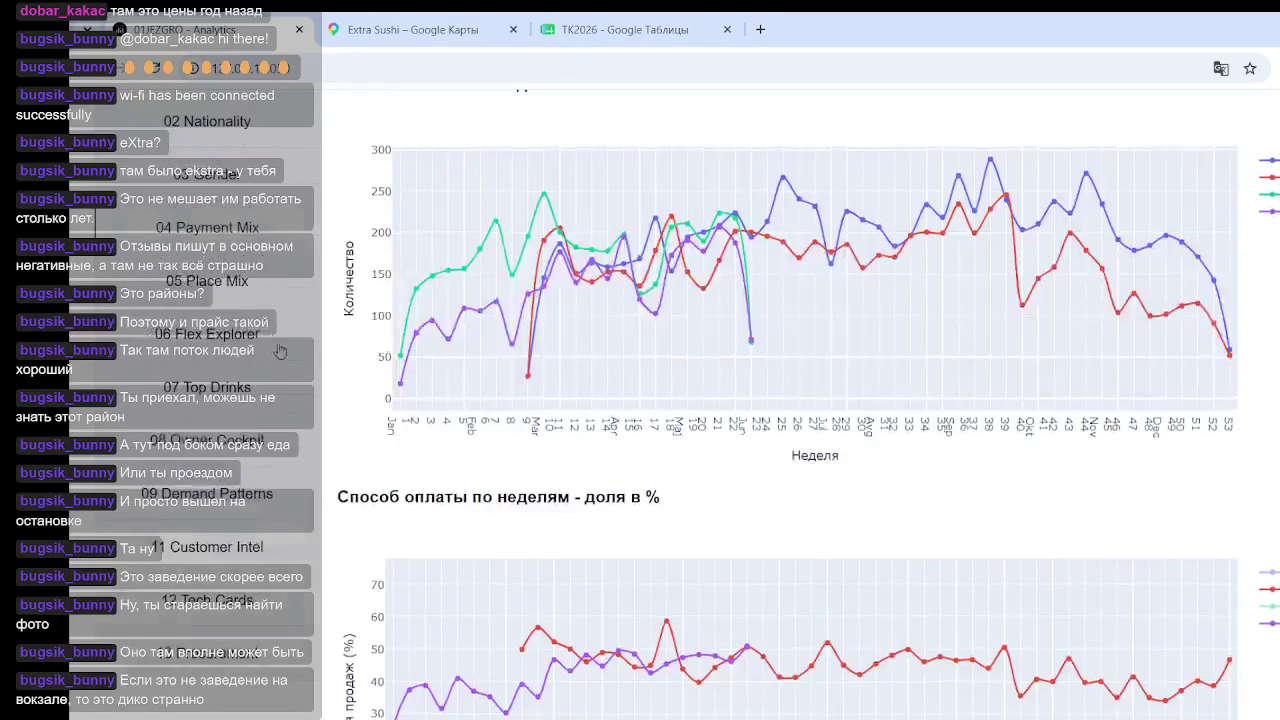
pyautogui.click(253, 284)
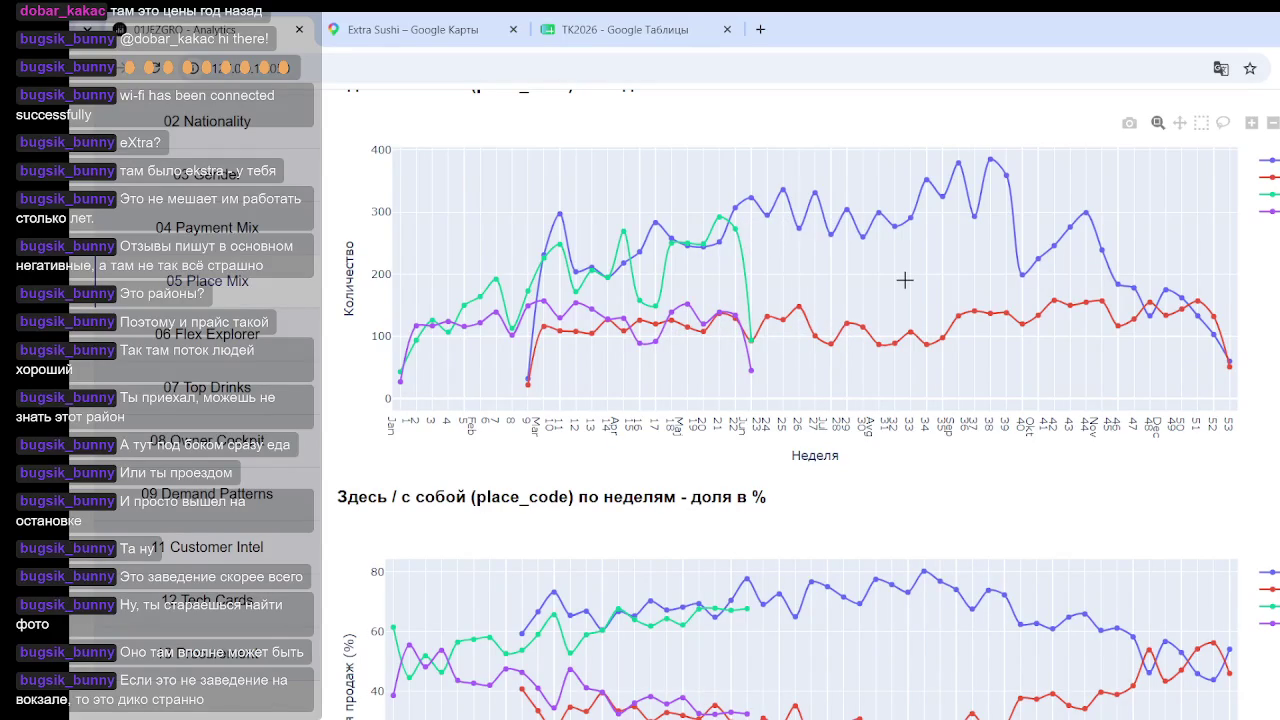
pyautogui.scroll(-2, 903, 280)
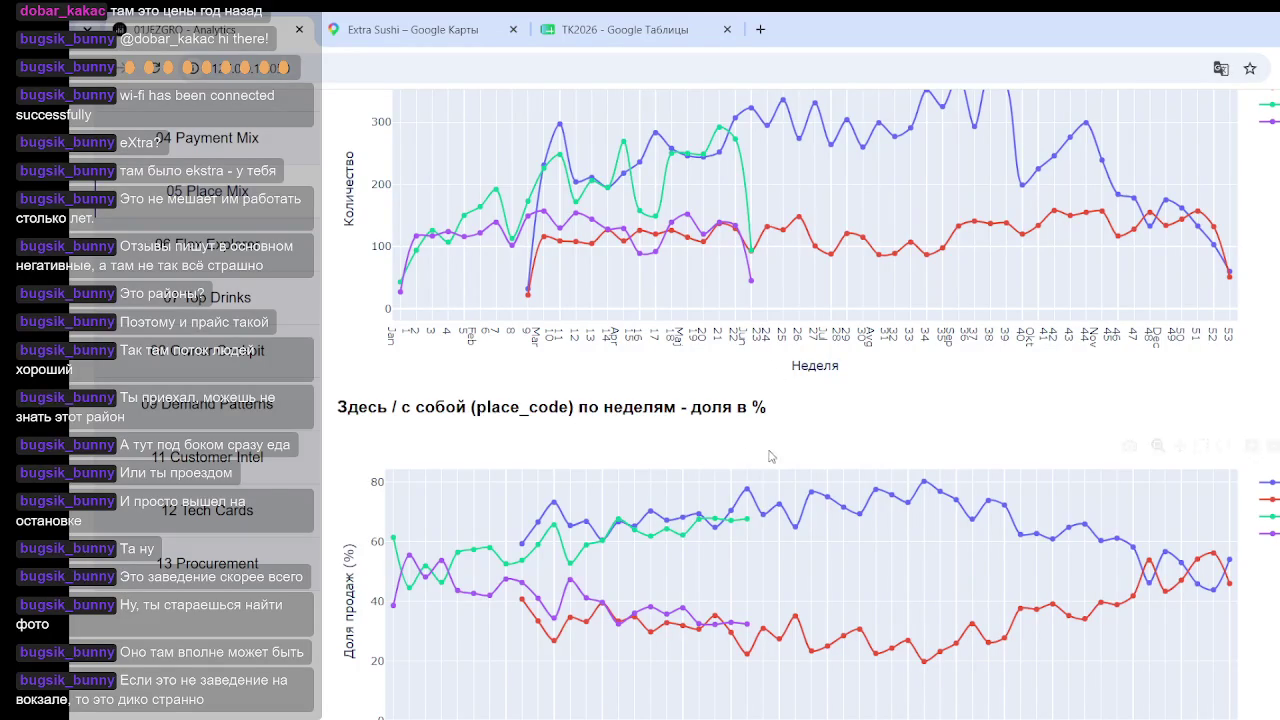
pyautogui.moveTo(807, 560)
pyautogui.scroll(-1, 880, 275)
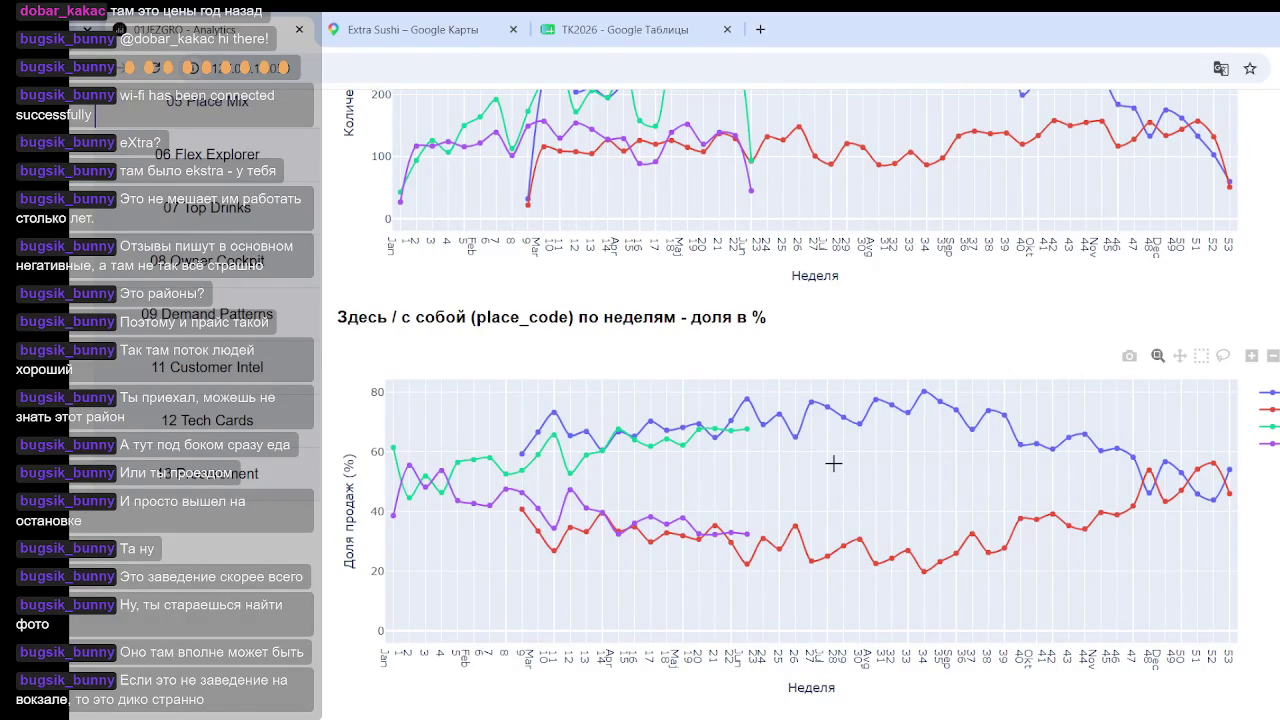
pyautogui.moveTo(993, 557)
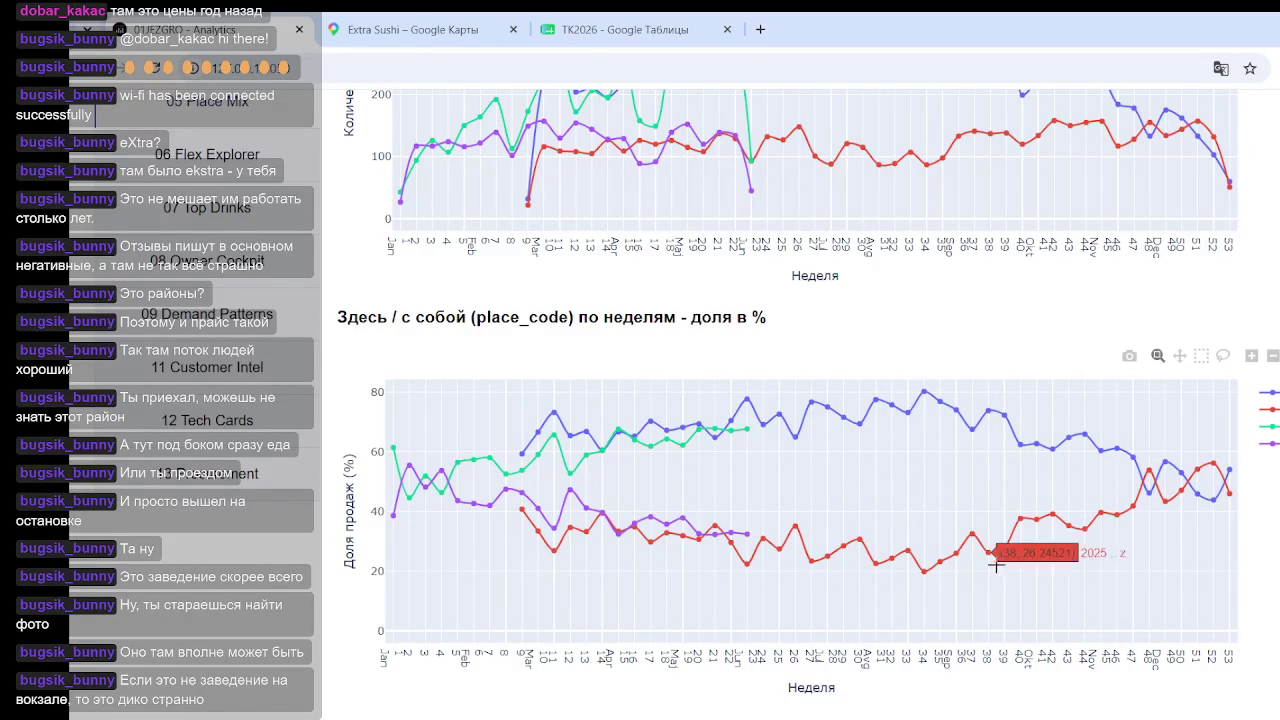
pyautogui.scroll(1, 923, 441)
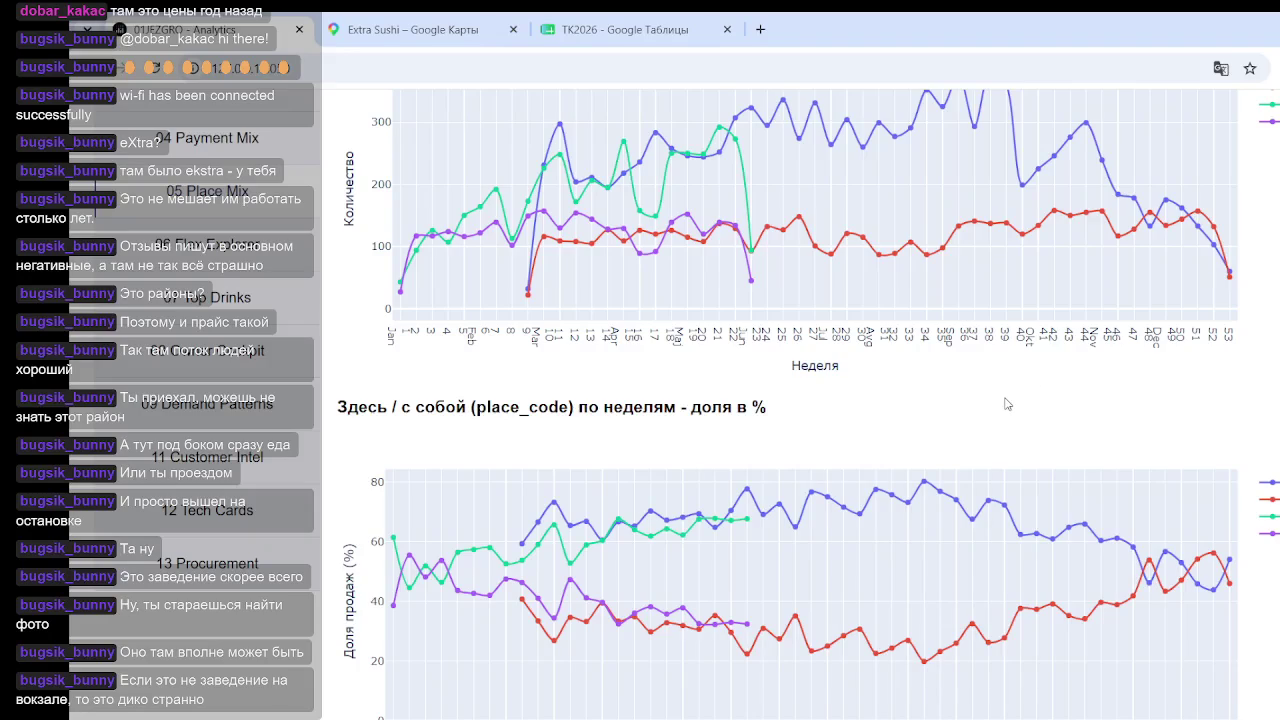
pyautogui.scroll(-2, 927, 361)
pyautogui.moveTo(748, 430)
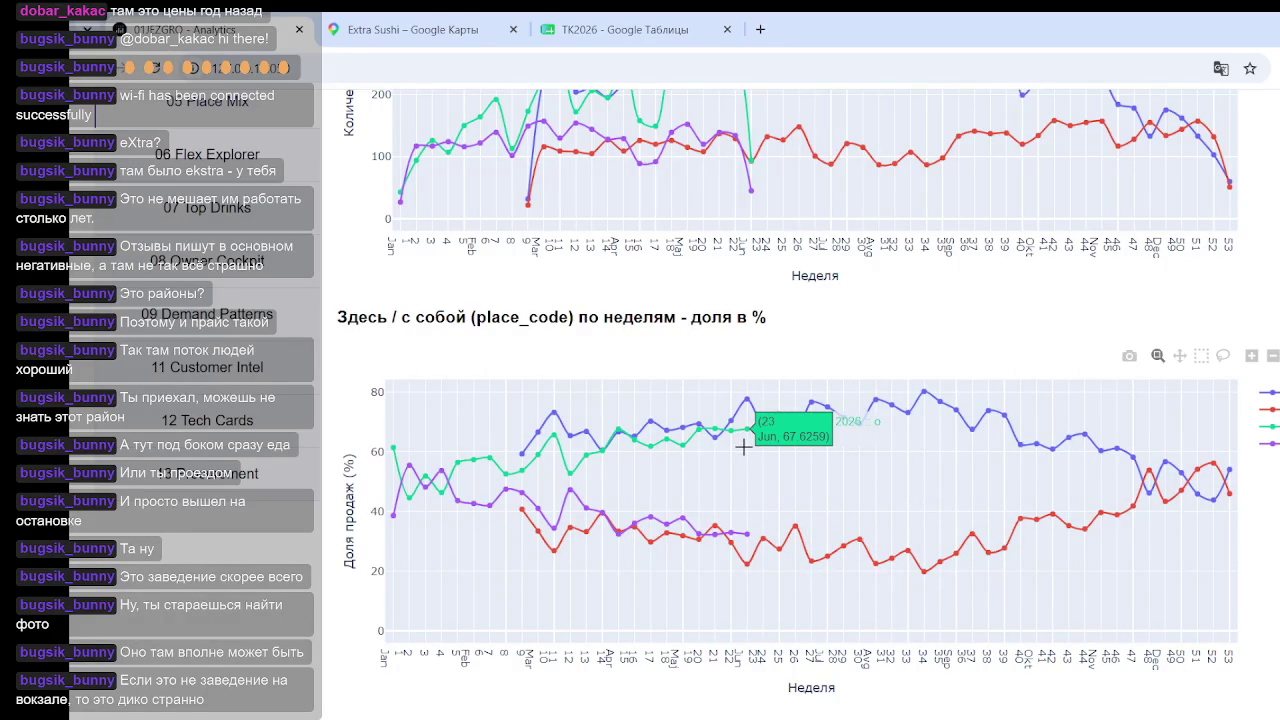
pyautogui.scroll(3, 592, 455)
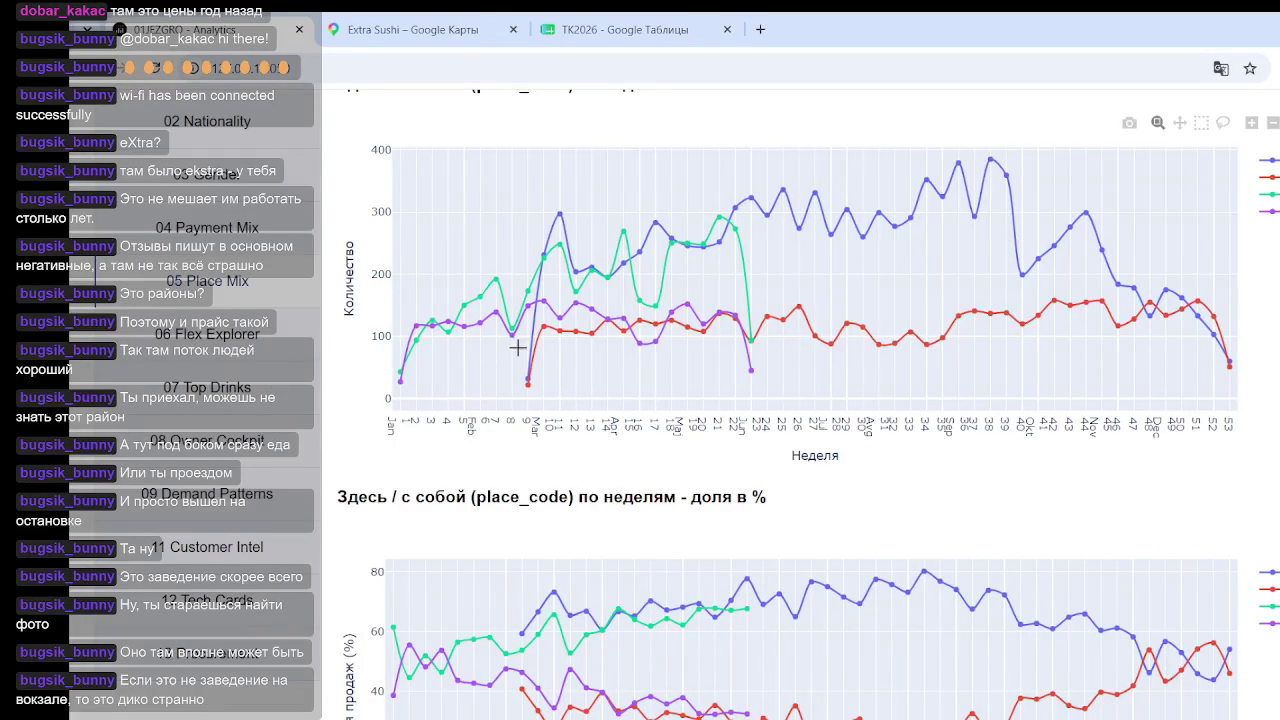
pyautogui.click(256, 335)
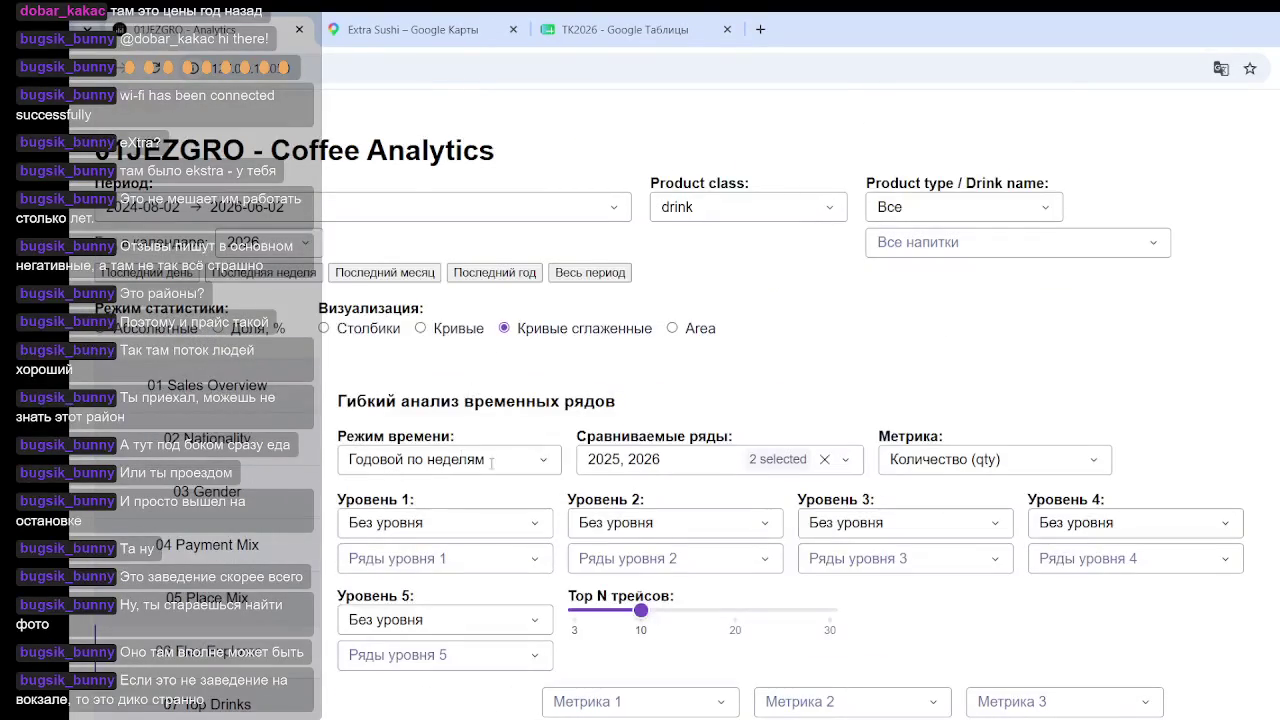
# Step: Set Режим времени to 'Сквозной по неделям' for continuous weekly series
pyautogui.click(493, 462)
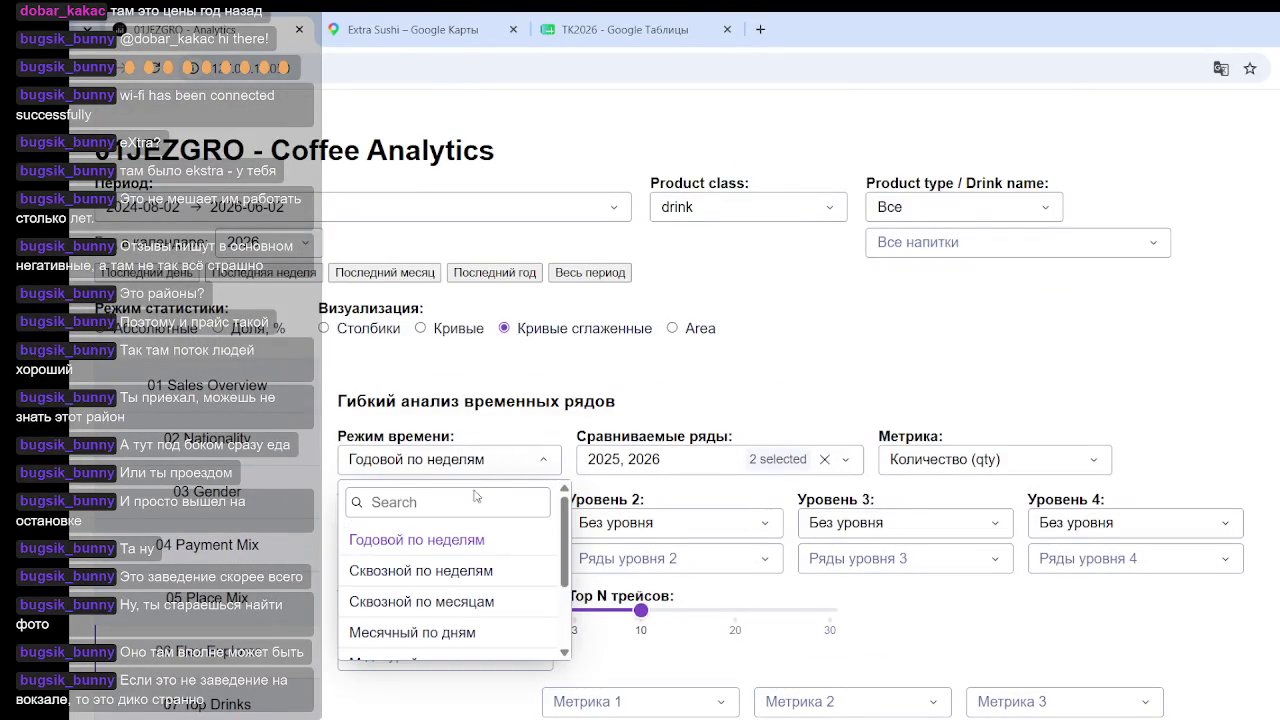
pyautogui.click(466, 570)
pyautogui.scroll(-1, 490, 460)
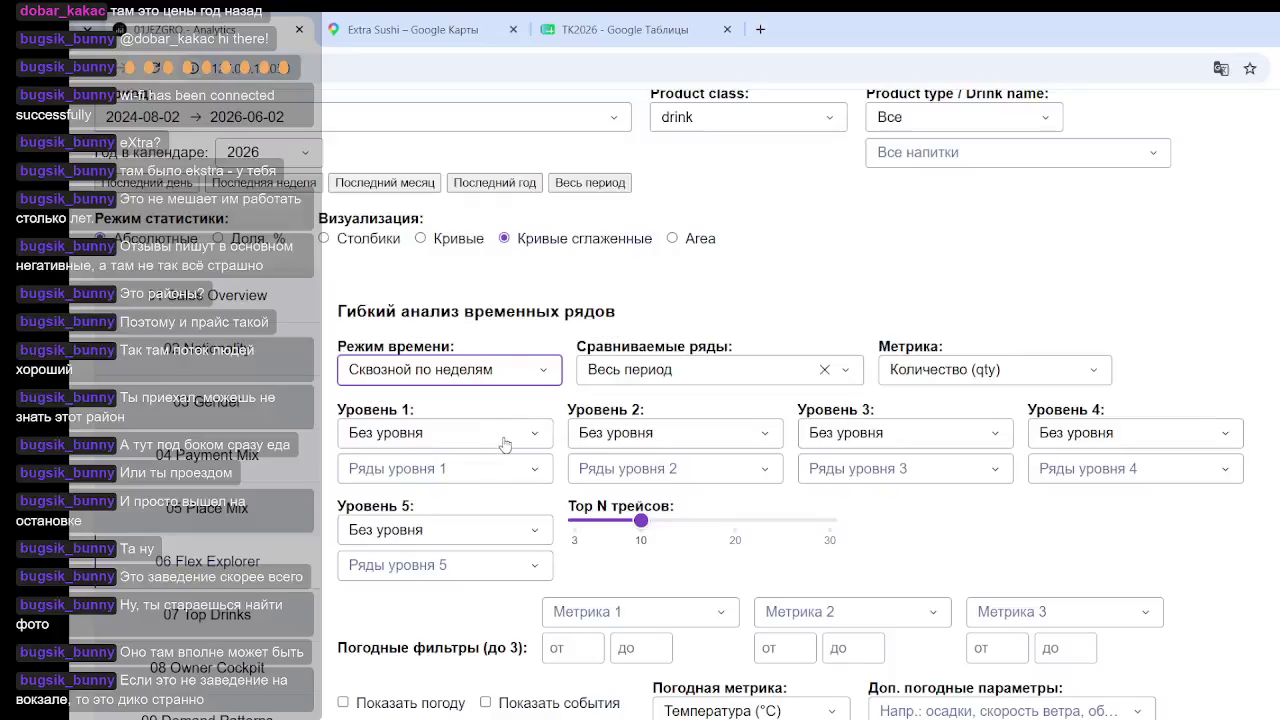
# Step: Group Уровень 1 by place_code, producing o, z and u curves
pyautogui.click(386, 428)
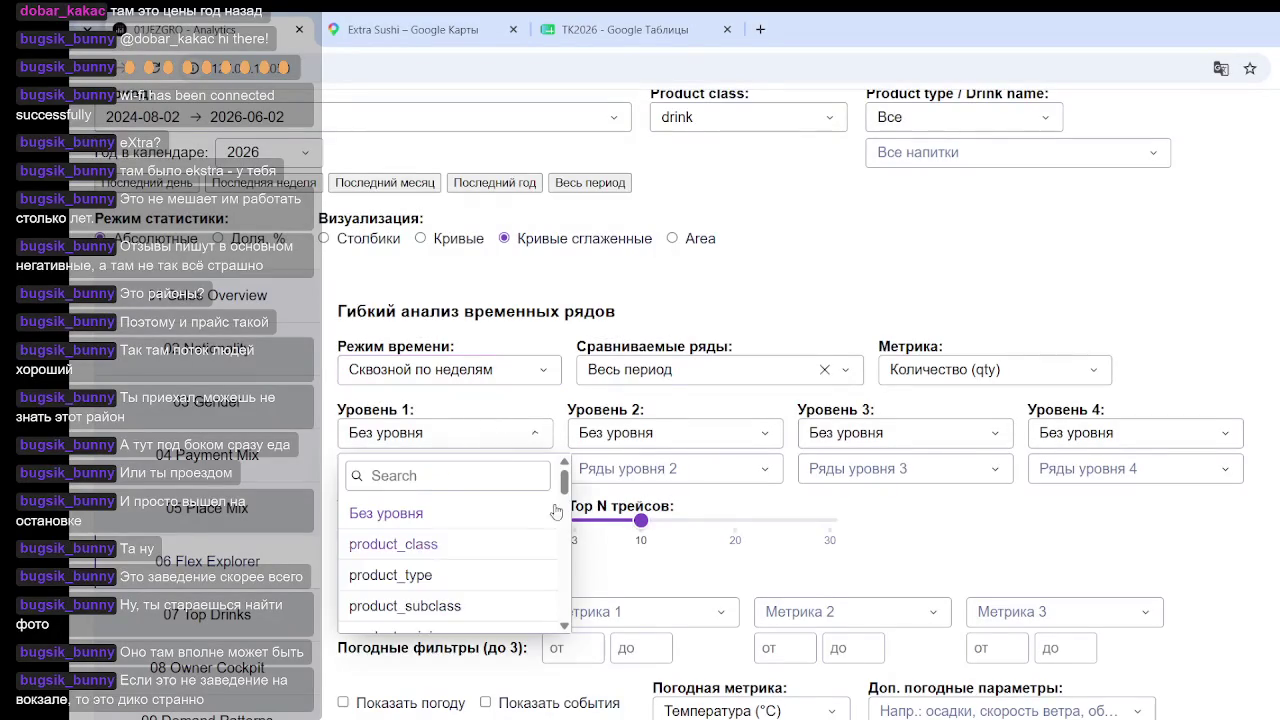
pyautogui.scroll(-2, 420, 575)
pyautogui.scroll(-3, 422, 575)
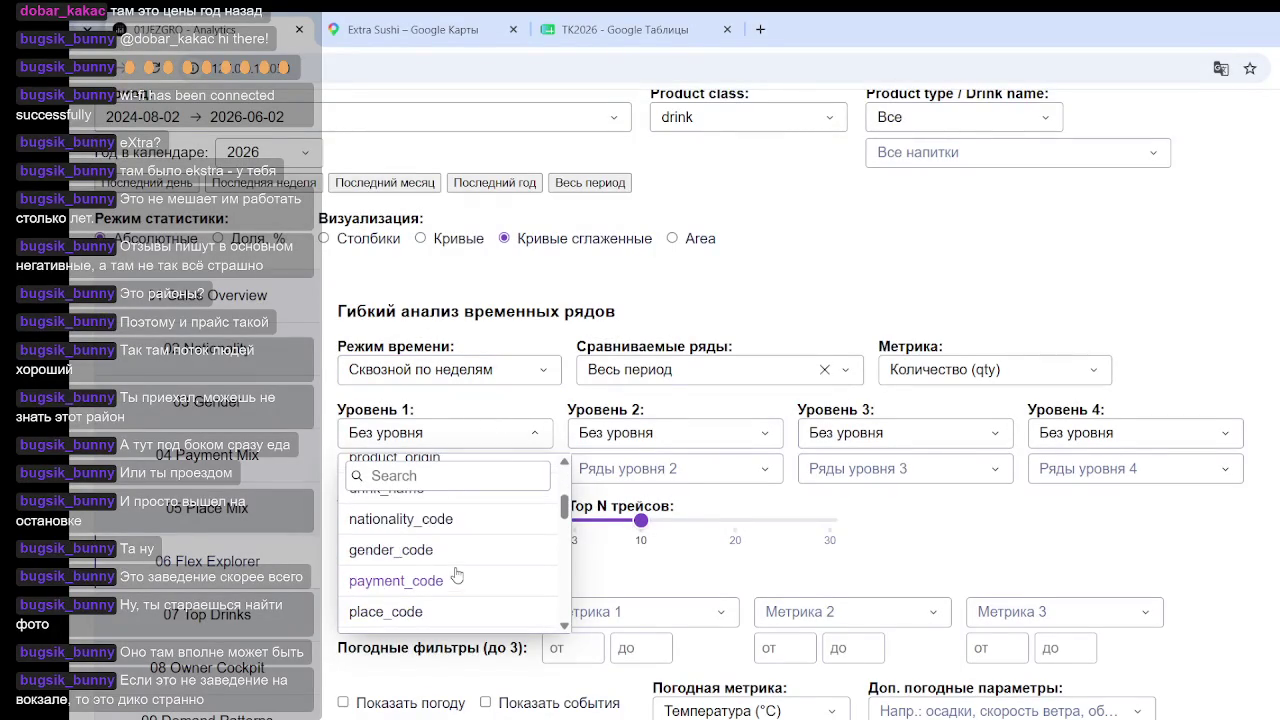
pyautogui.click(405, 612)
pyautogui.scroll(-5, 1245, 452)
pyautogui.scroll(-5, 987, 512)
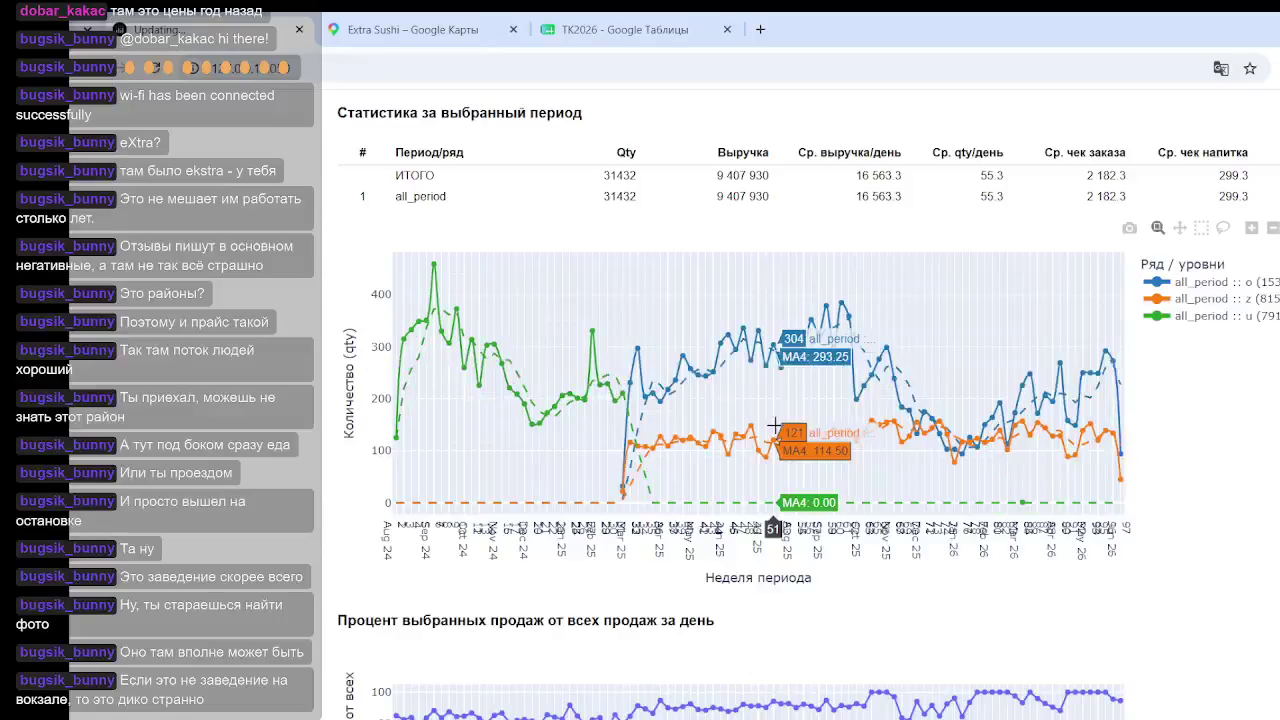
pyautogui.scroll(5, 541, 241)
pyautogui.scroll(2, 541, 241)
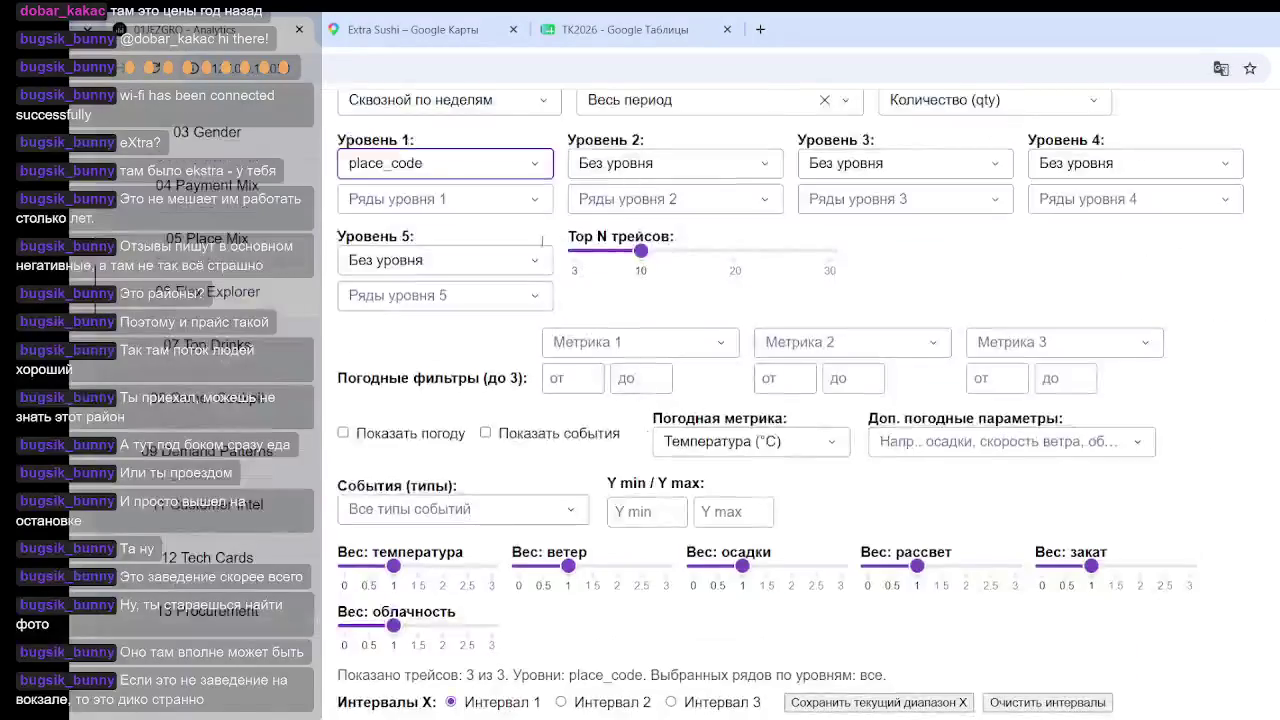
pyautogui.scroll(-3, 527, 221)
pyautogui.scroll(-3, 623, 462)
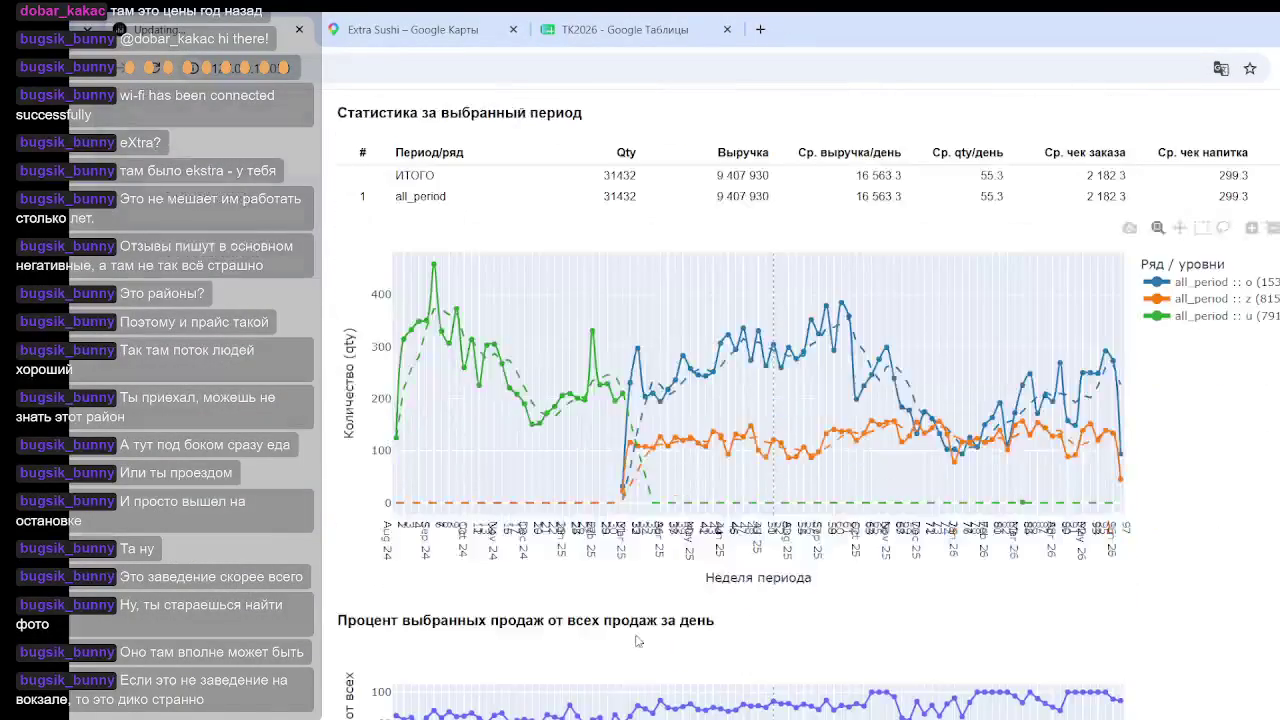
pyautogui.moveTo(627, 440)
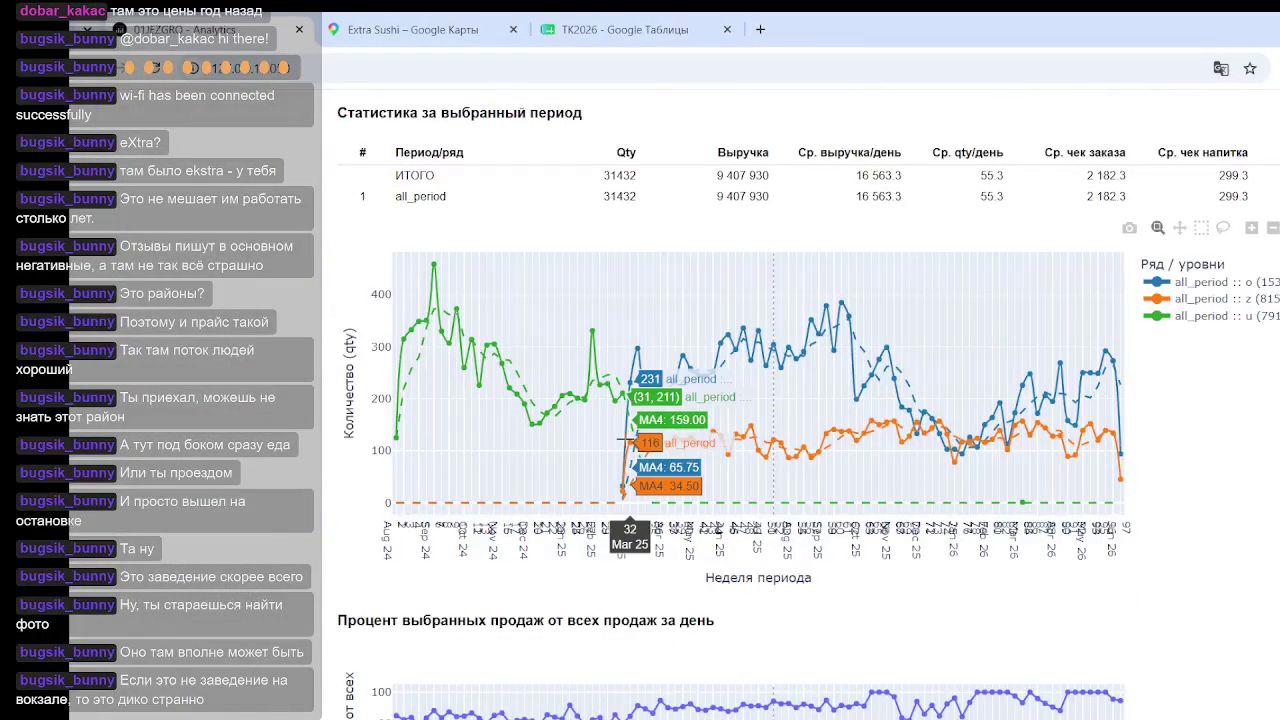
pyautogui.scroll(3, 623, 440)
pyautogui.scroll(3, 623, 440)
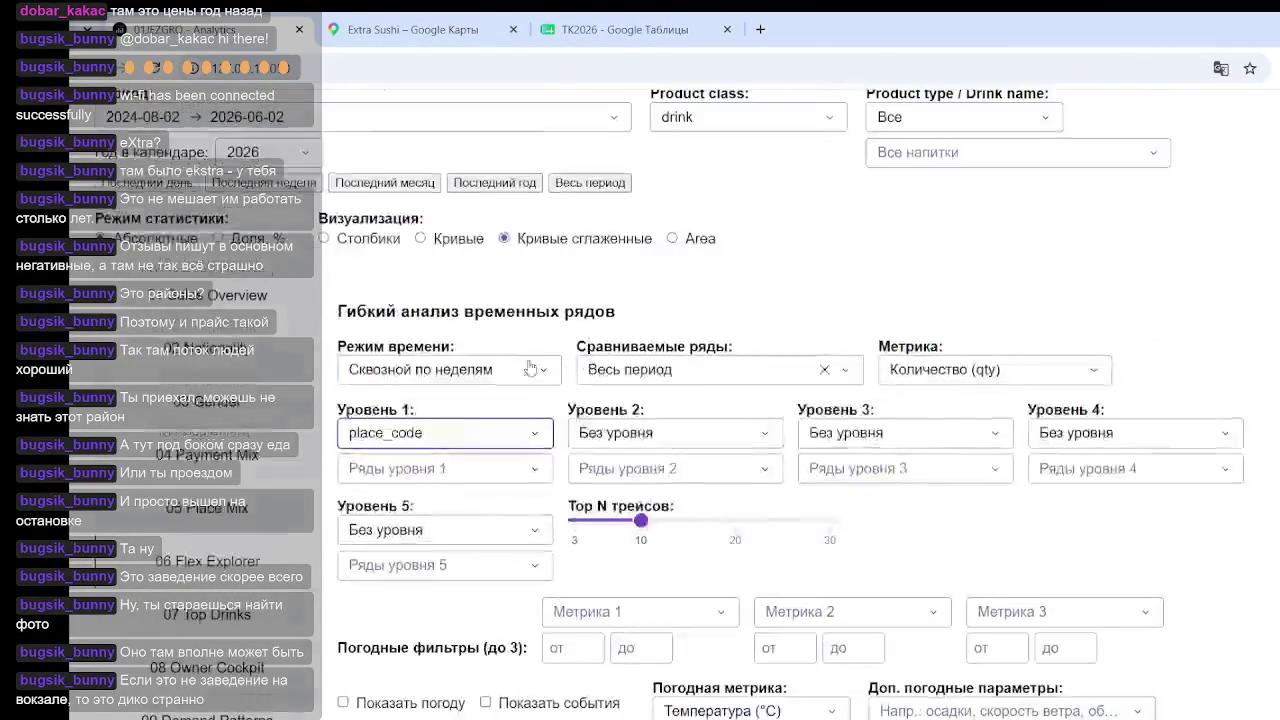
# Step: In 'Ряды уровня 1', tick only o (15366) and z (8156)
pyautogui.click(498, 485)
pyautogui.click(355, 572)
pyautogui.click(356, 603)
pyautogui.click(1013, 556)
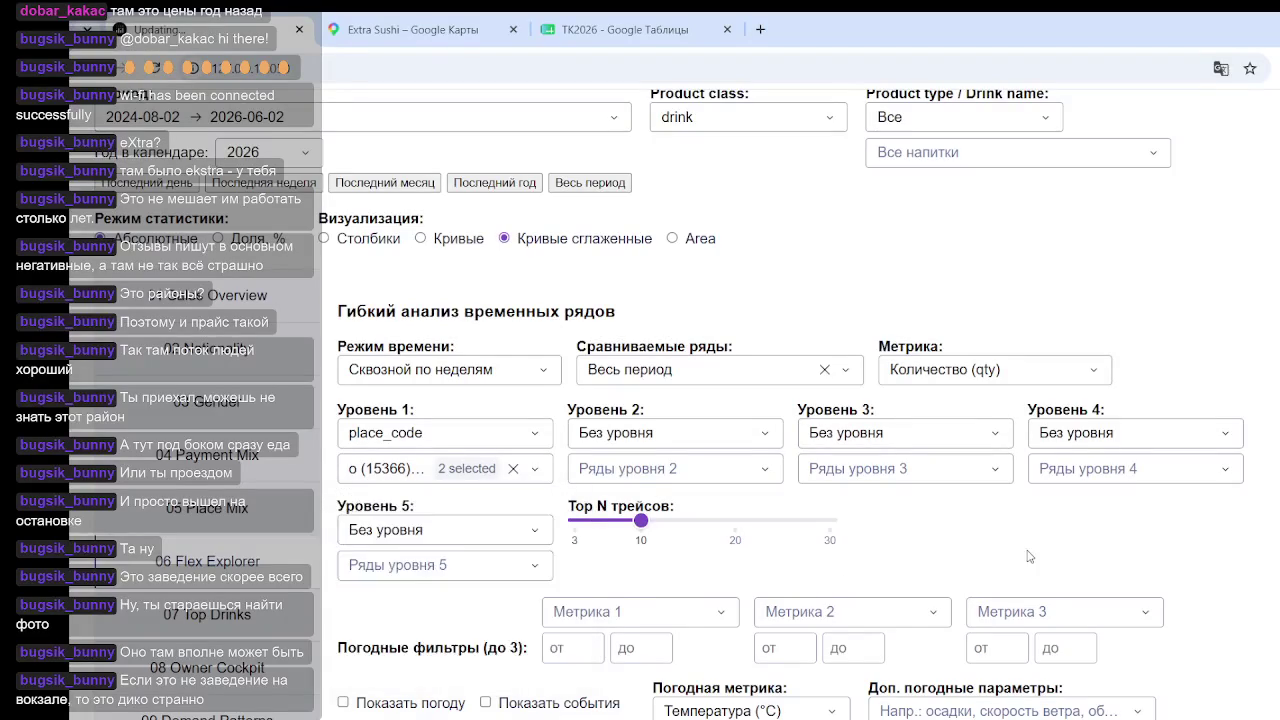
pyautogui.scroll(-5, 1086, 507)
pyautogui.scroll(-4, 1092, 515)
pyautogui.scroll(3, 617, 508)
pyautogui.scroll(1, 869, 417)
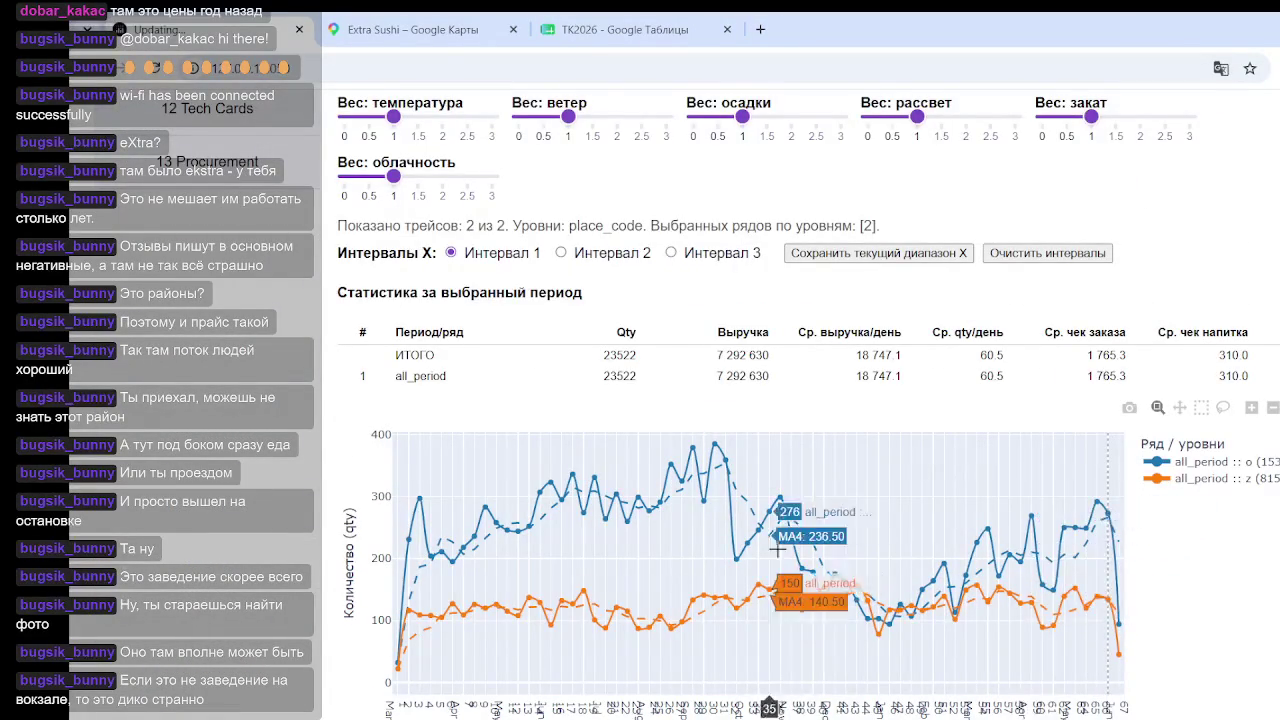
pyautogui.scroll(5, 760, 543)
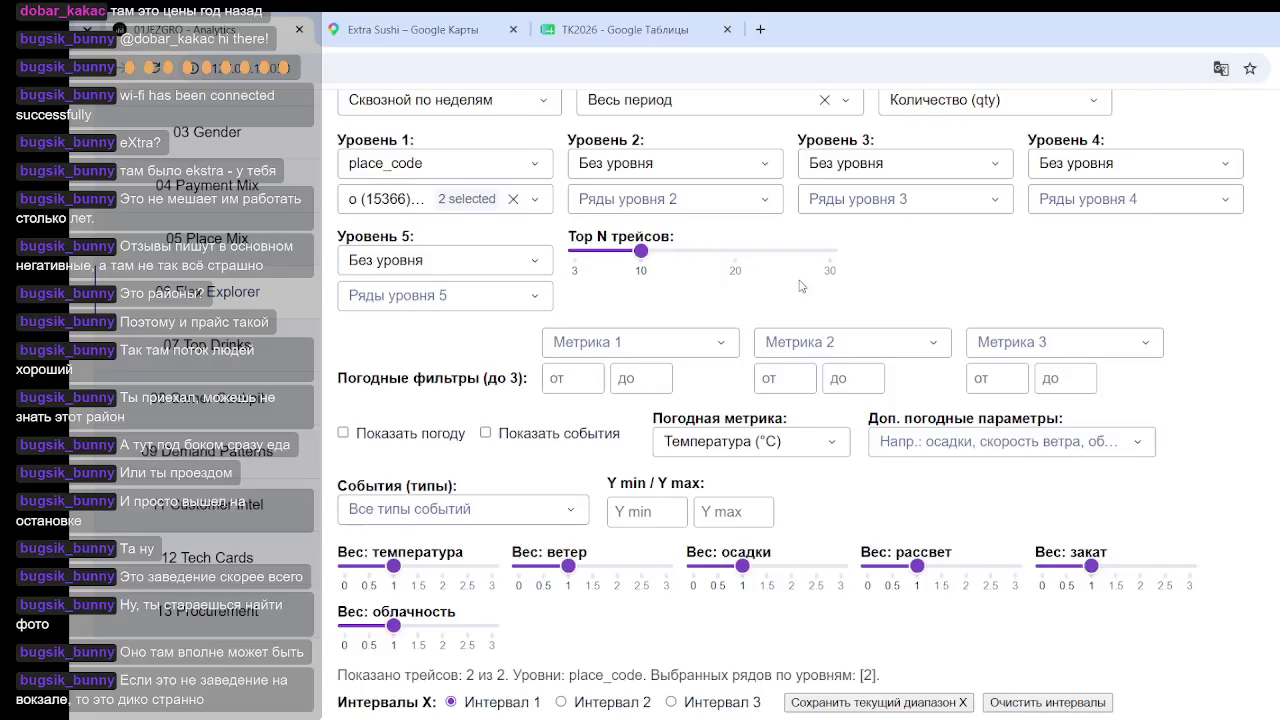
pyautogui.scroll(-5, 806, 286)
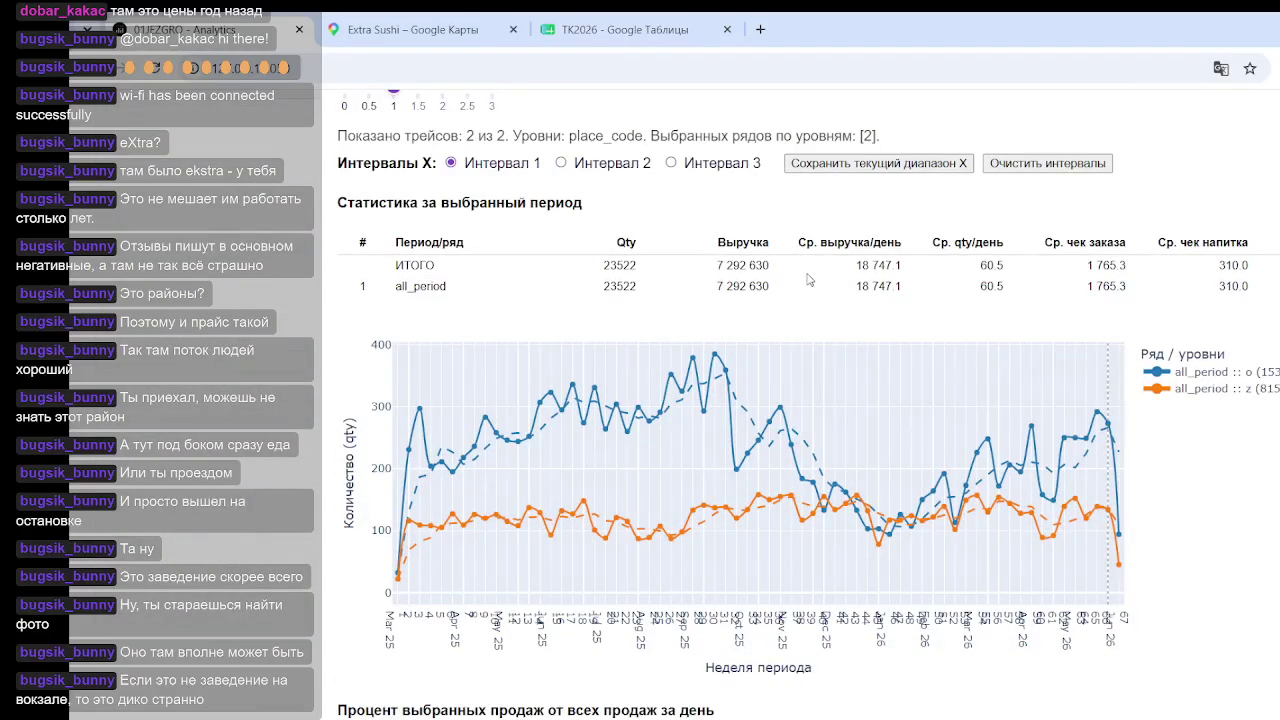
pyautogui.moveTo(484, 446)
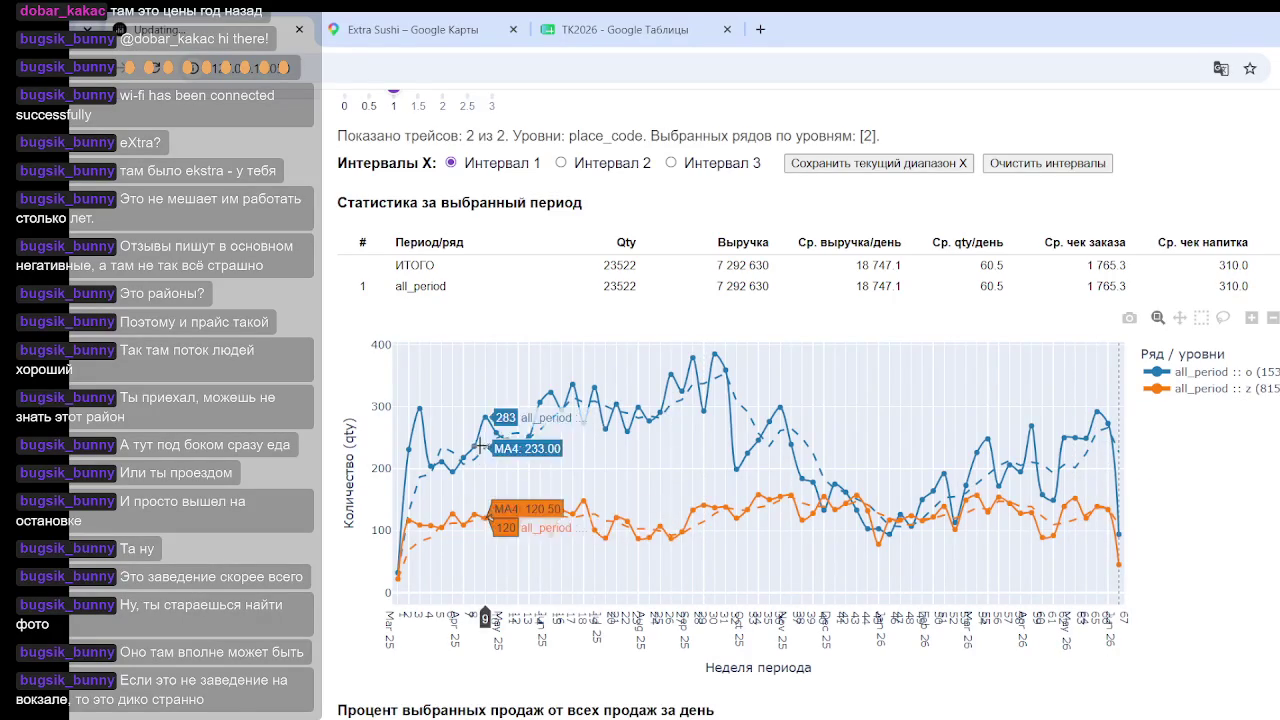
# Step: Mark weeks 13, 26, 59 and finally 27 on the quantity chart
pyautogui.click(518, 444)
pyautogui.click(666, 404)
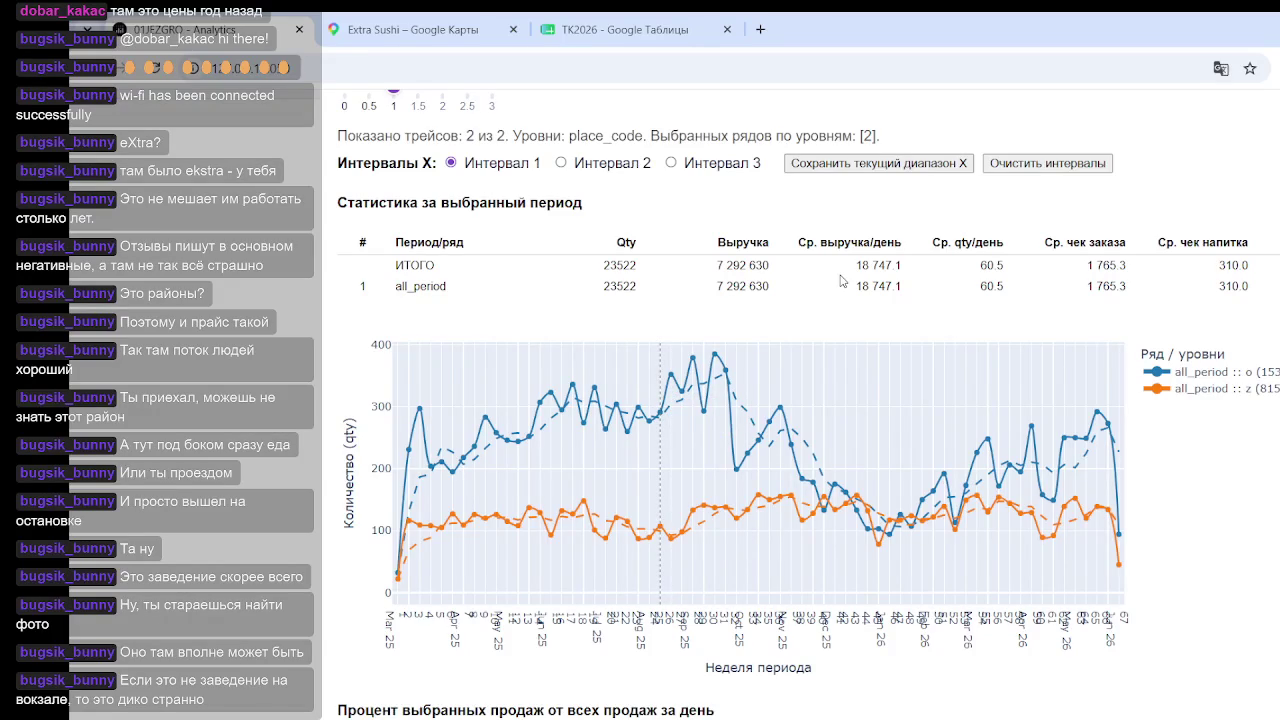
pyautogui.click(1031, 480)
pyautogui.click(675, 473)
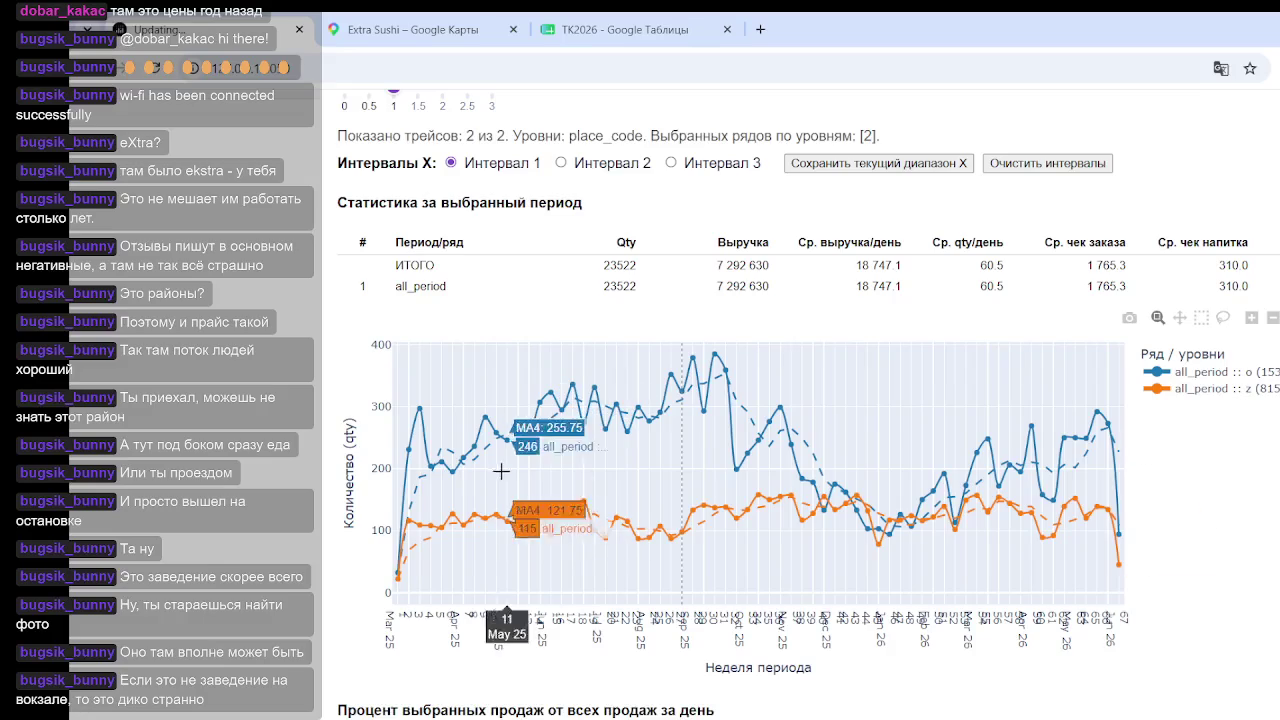
pyautogui.scroll(4, 275, 430)
pyautogui.scroll(3, 480, 445)
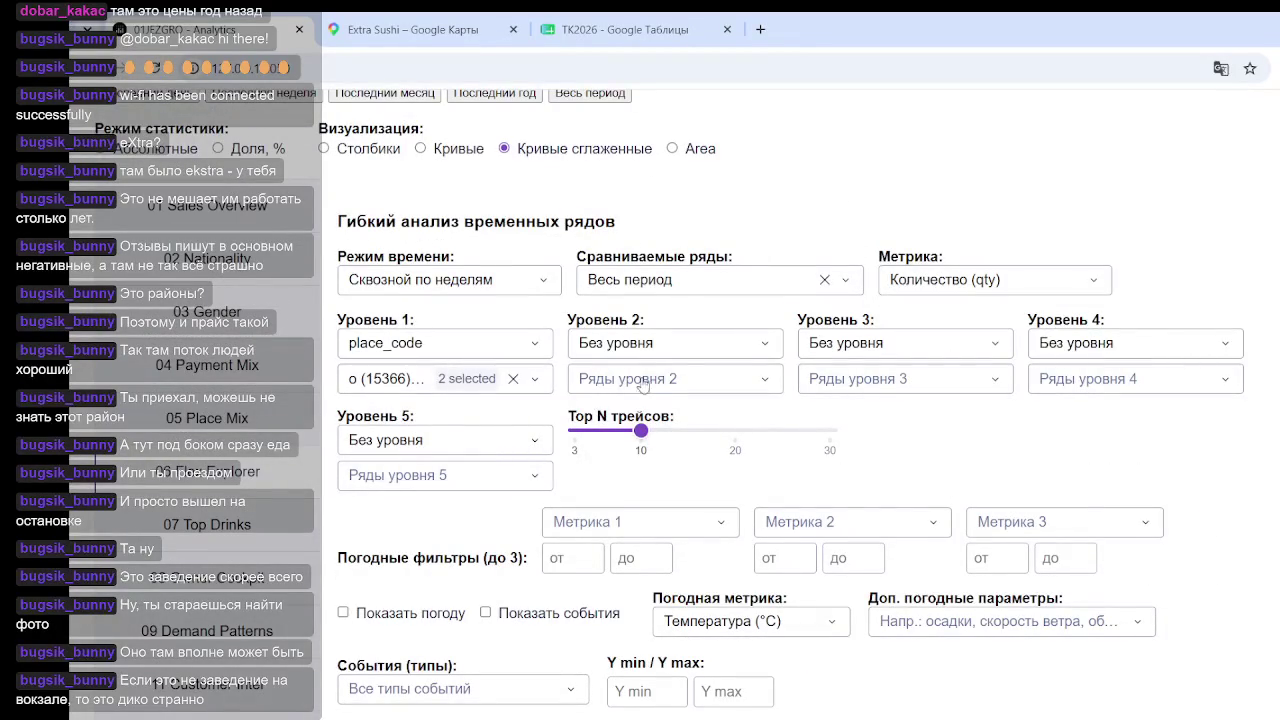
# Step: Add nationality_code as the Уровень 2 grouping field
pyautogui.click(658, 343)
pyautogui.scroll(-1, 659, 467)
pyautogui.click(658, 520)
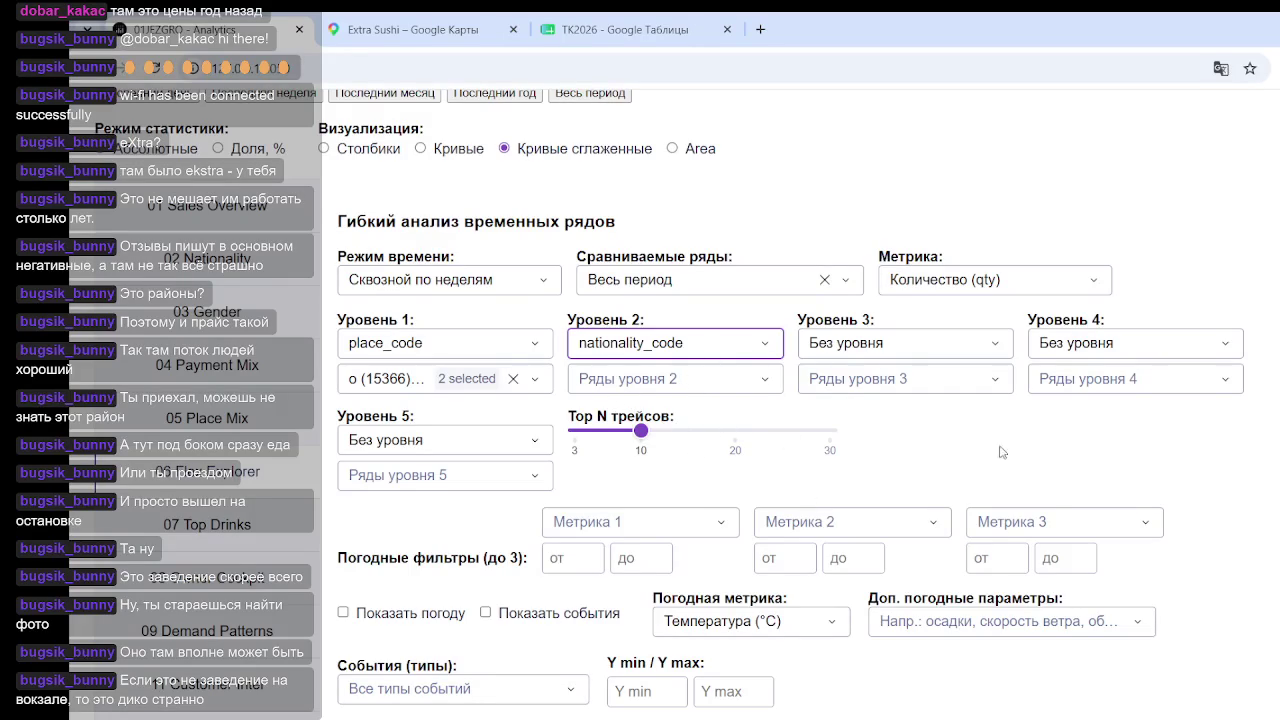
pyautogui.scroll(-5, 1003, 452)
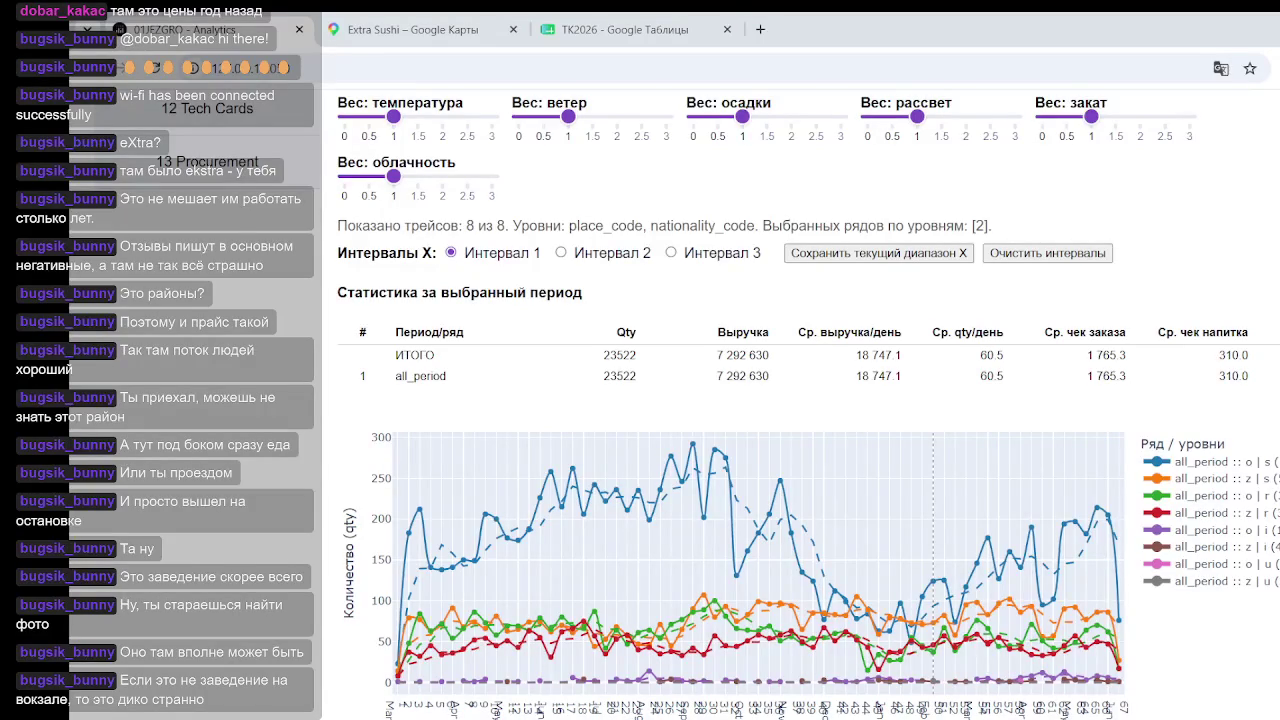
pyautogui.scroll(3, 694, 384)
pyautogui.scroll(3, 694, 384)
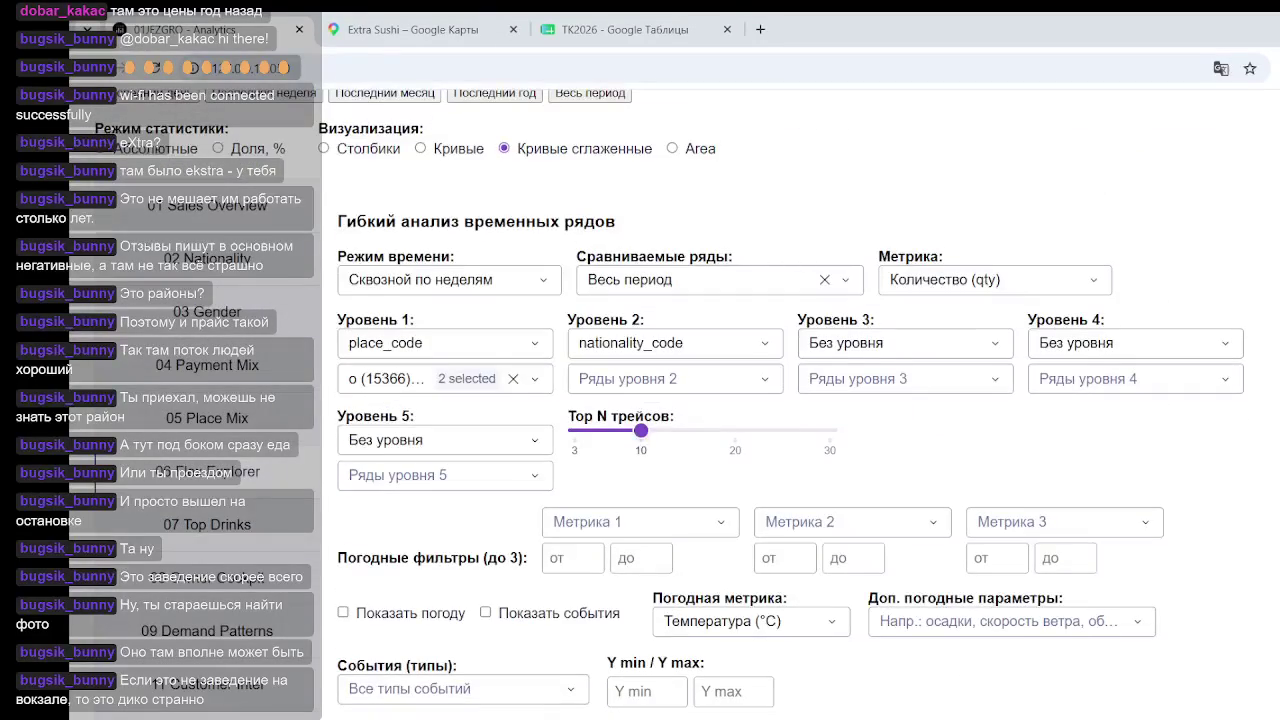
# Step: Keep only nationality s at Уровень 2, totalling 16274 qty
pyautogui.click(694, 380)
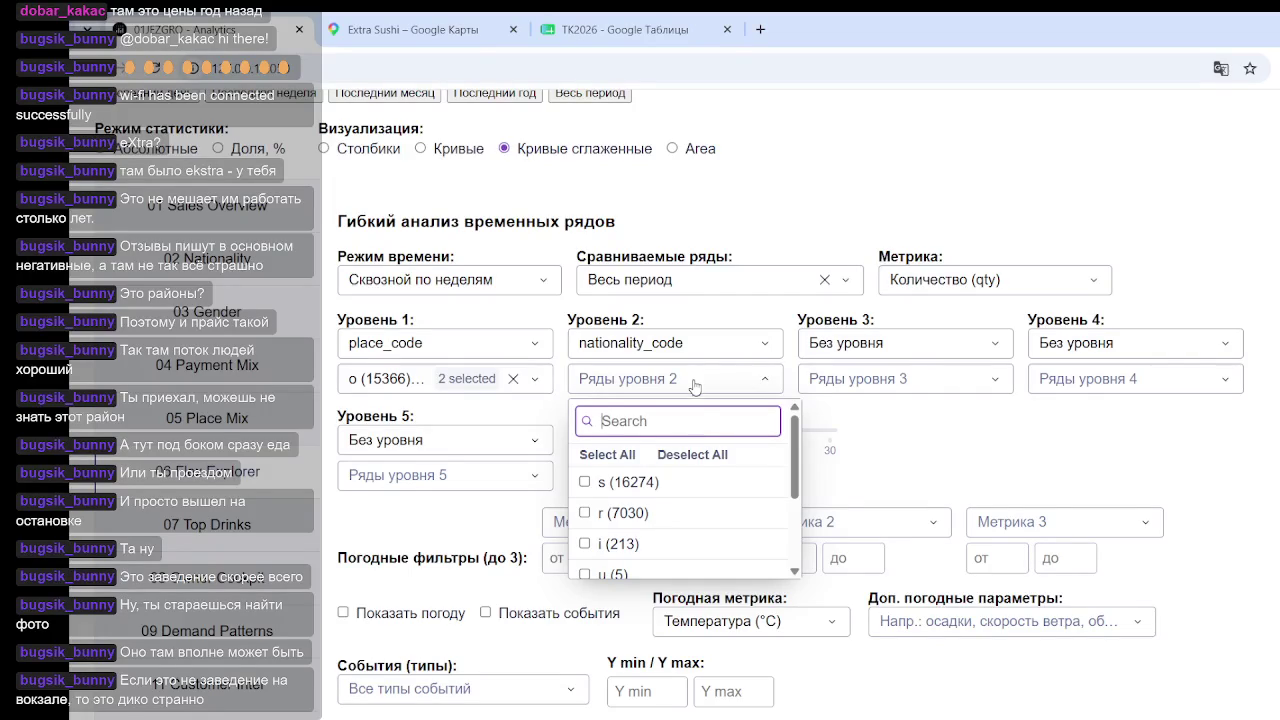
pyautogui.click(586, 482)
pyautogui.click(1231, 452)
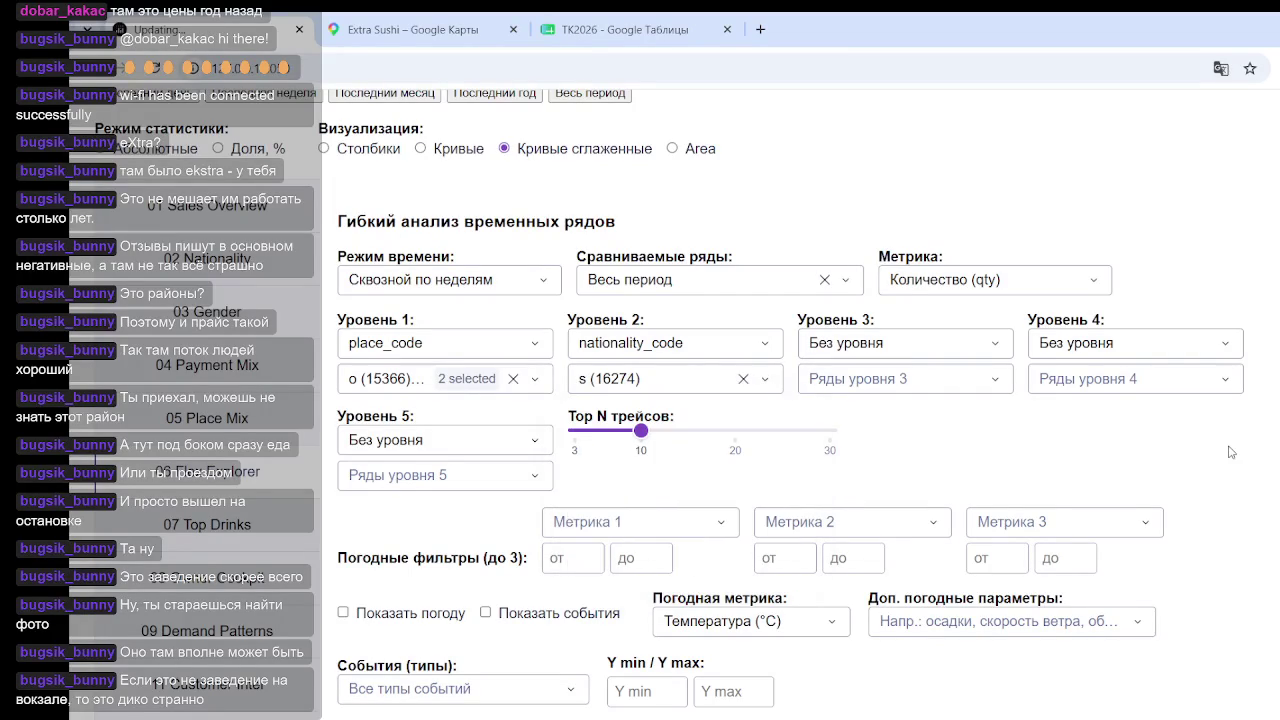
pyautogui.scroll(-2, 1193, 469)
pyautogui.scroll(-2, 1170, 490)
pyautogui.scroll(-3, 1000, 520)
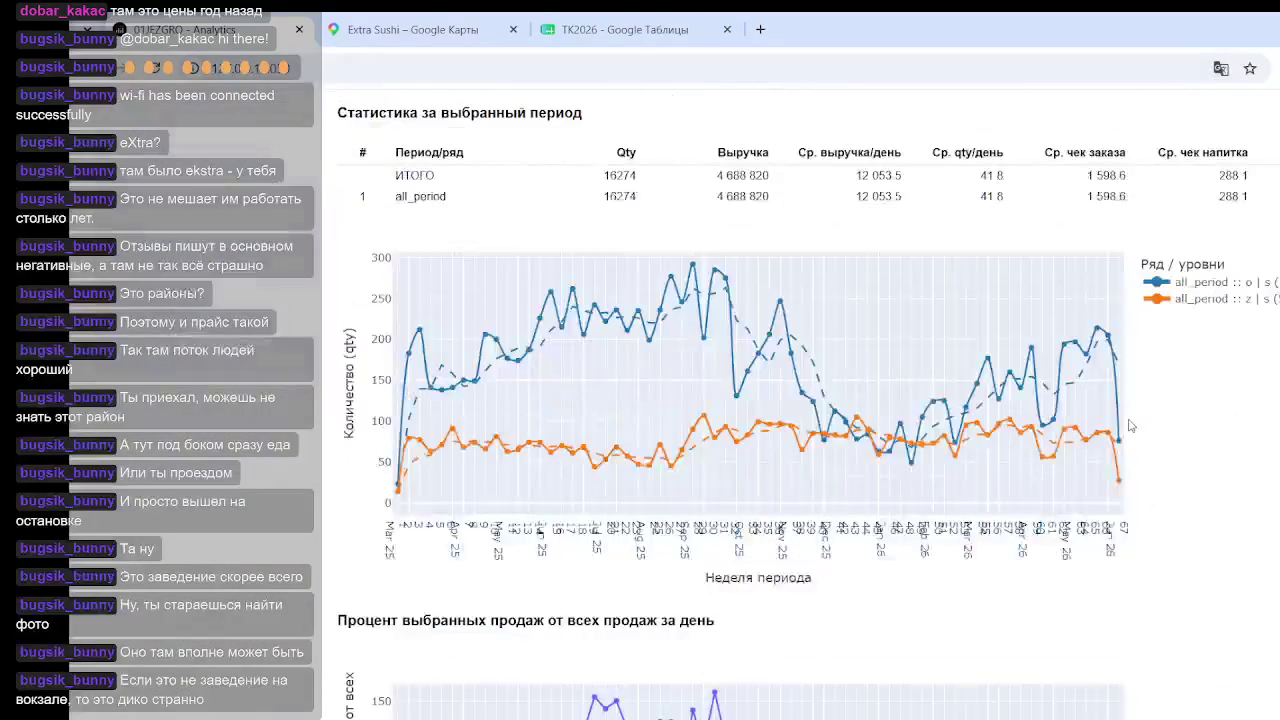
# Step: Review the o and z within s quantity chart and mark a week on it
pyautogui.scroll(4, 860, 440)
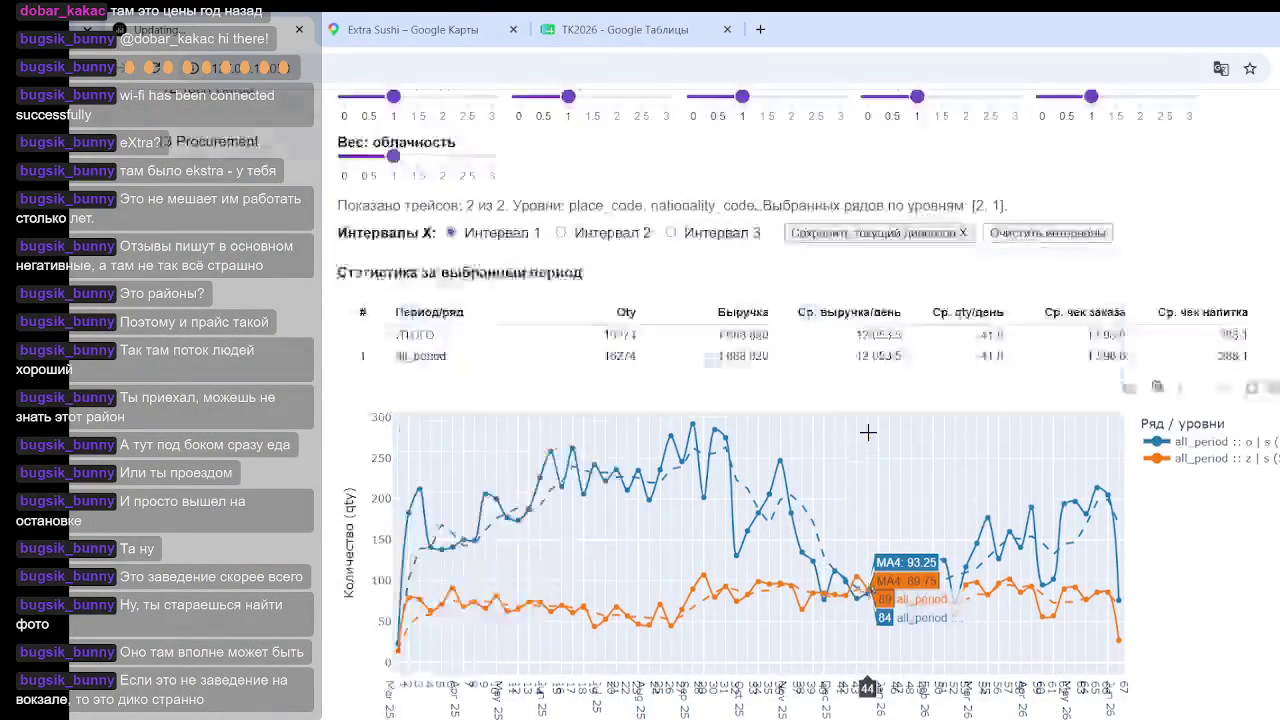
pyautogui.scroll(3, 835, 429)
pyautogui.scroll(-4, 693, 294)
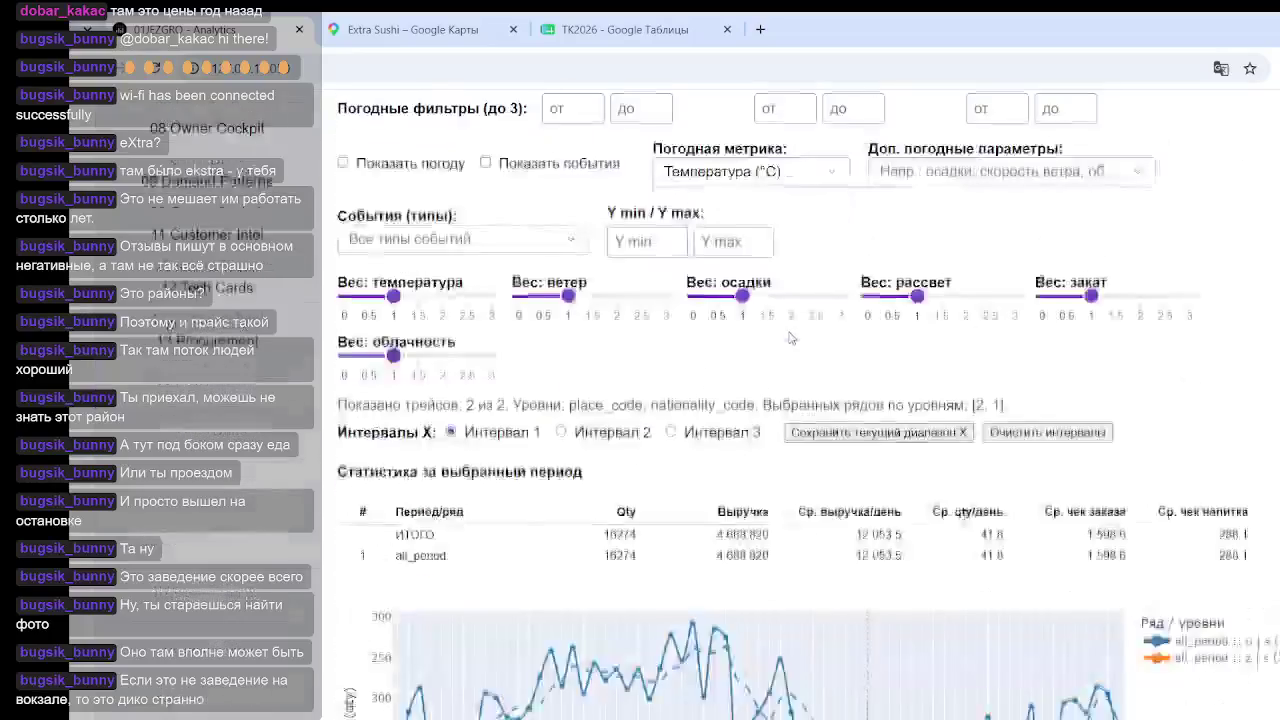
pyautogui.scroll(-3, 760, 420)
pyautogui.scroll(5, 1000, 420)
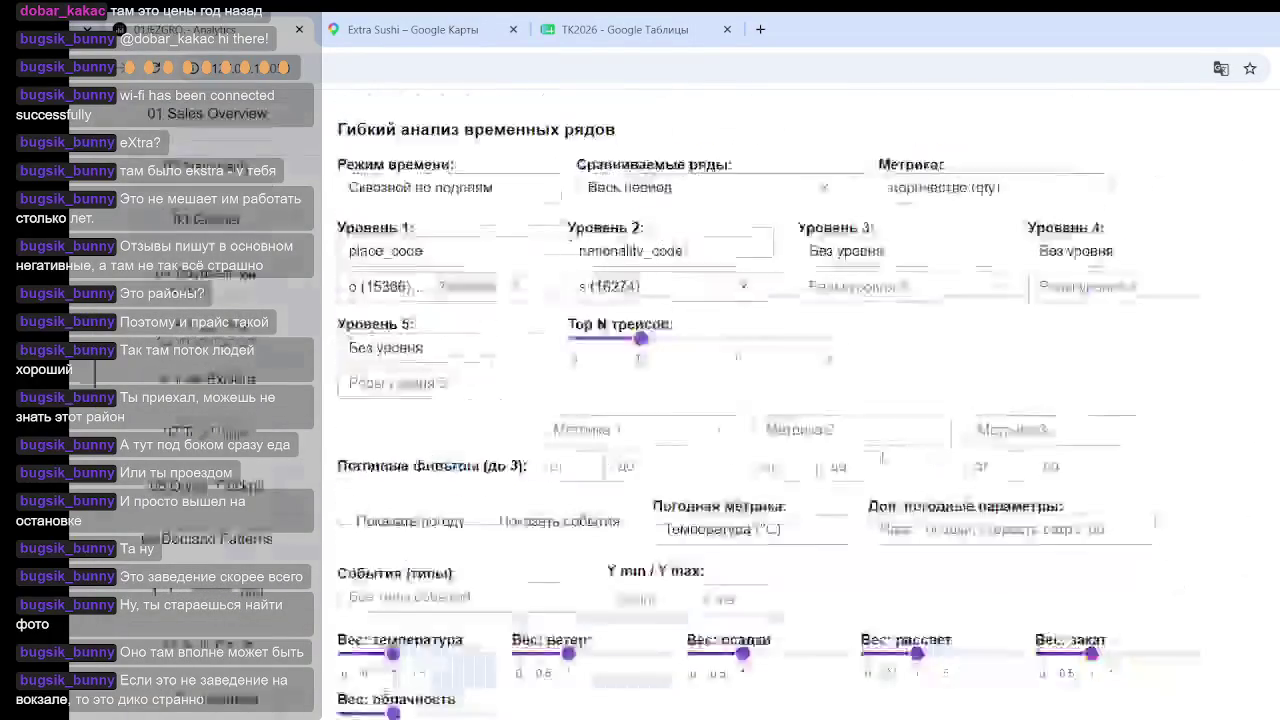
pyautogui.scroll(3, 700, 430)
pyautogui.scroll(-2, 576, 460)
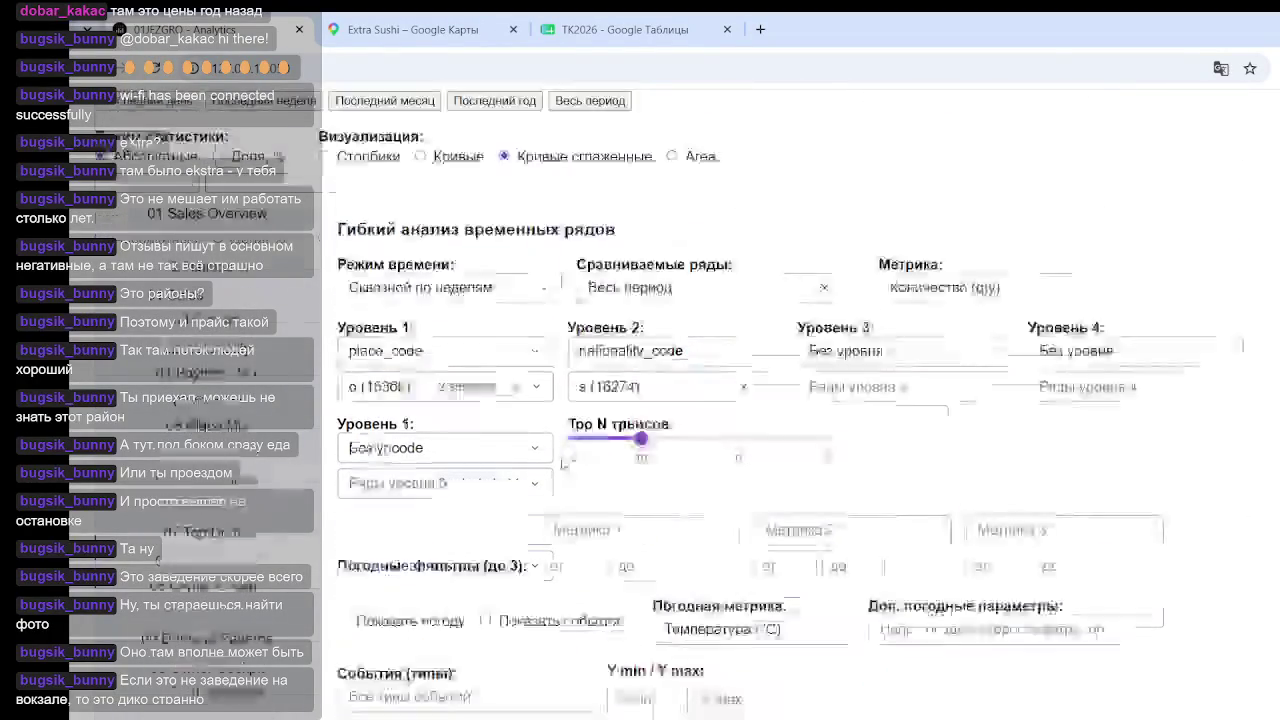
pyautogui.scroll(-3, 576, 460)
pyautogui.scroll(-2, 576, 460)
pyautogui.scroll(-3, 576, 460)
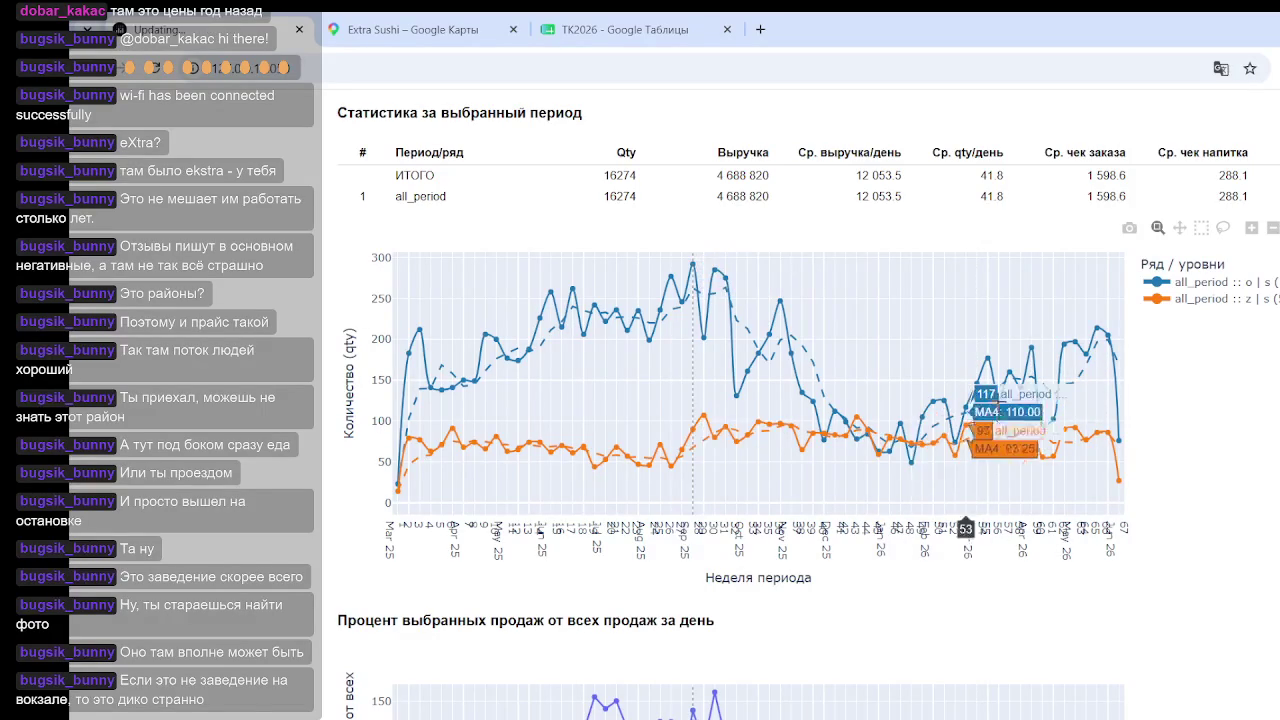
pyautogui.click(856, 425)
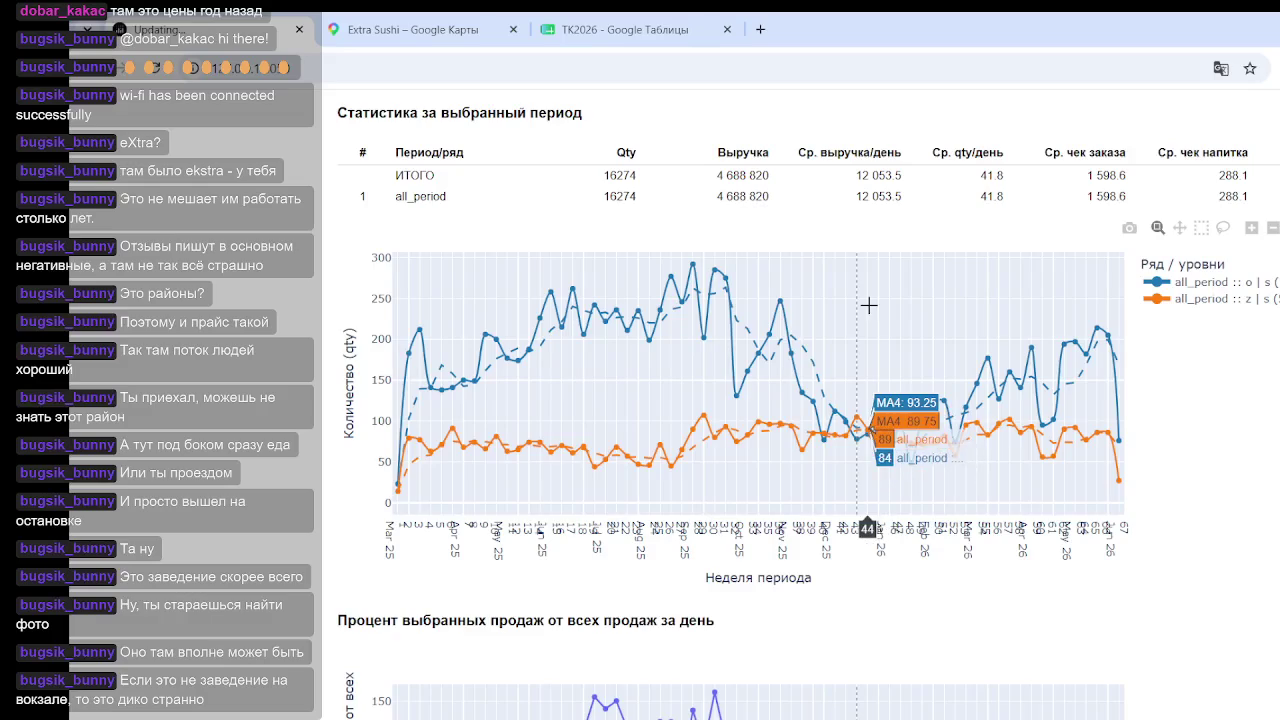
# Step: Hide the 'all_period :: o | s' trace so only z | s remains charted
pyautogui.scroll(3, 773, 479)
pyautogui.scroll(-3, 773, 479)
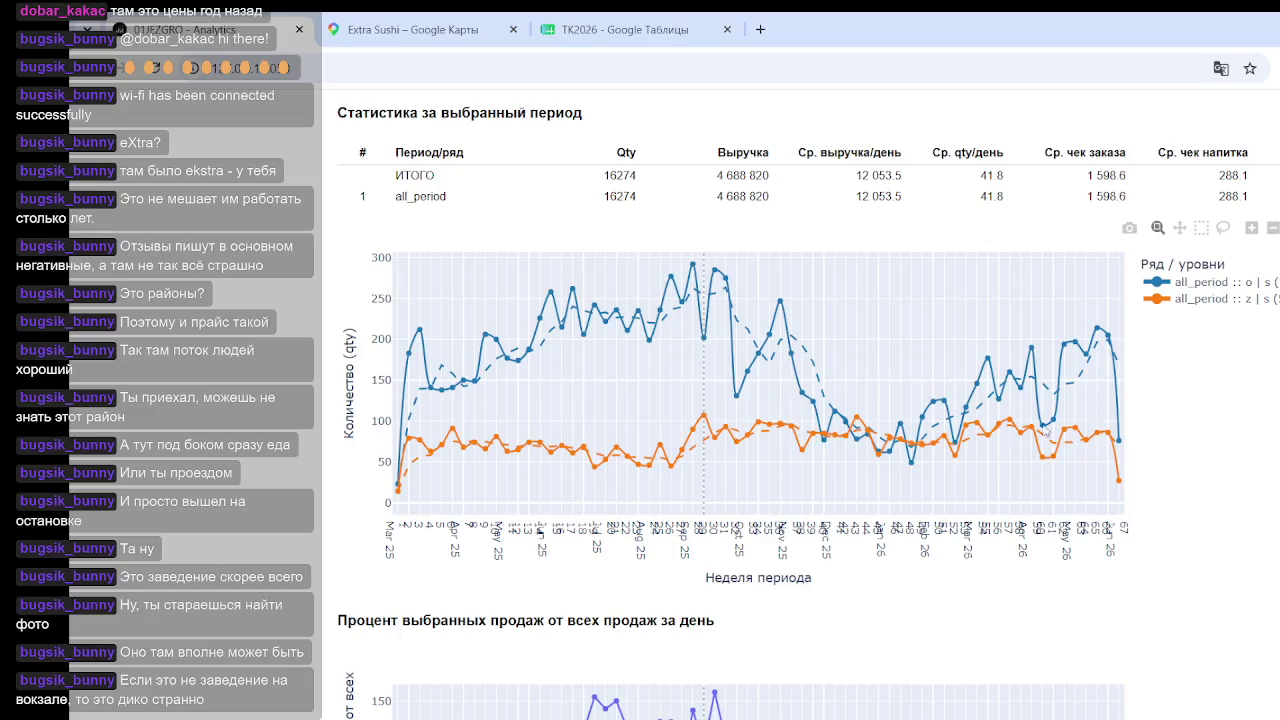
pyautogui.click(1245, 287)
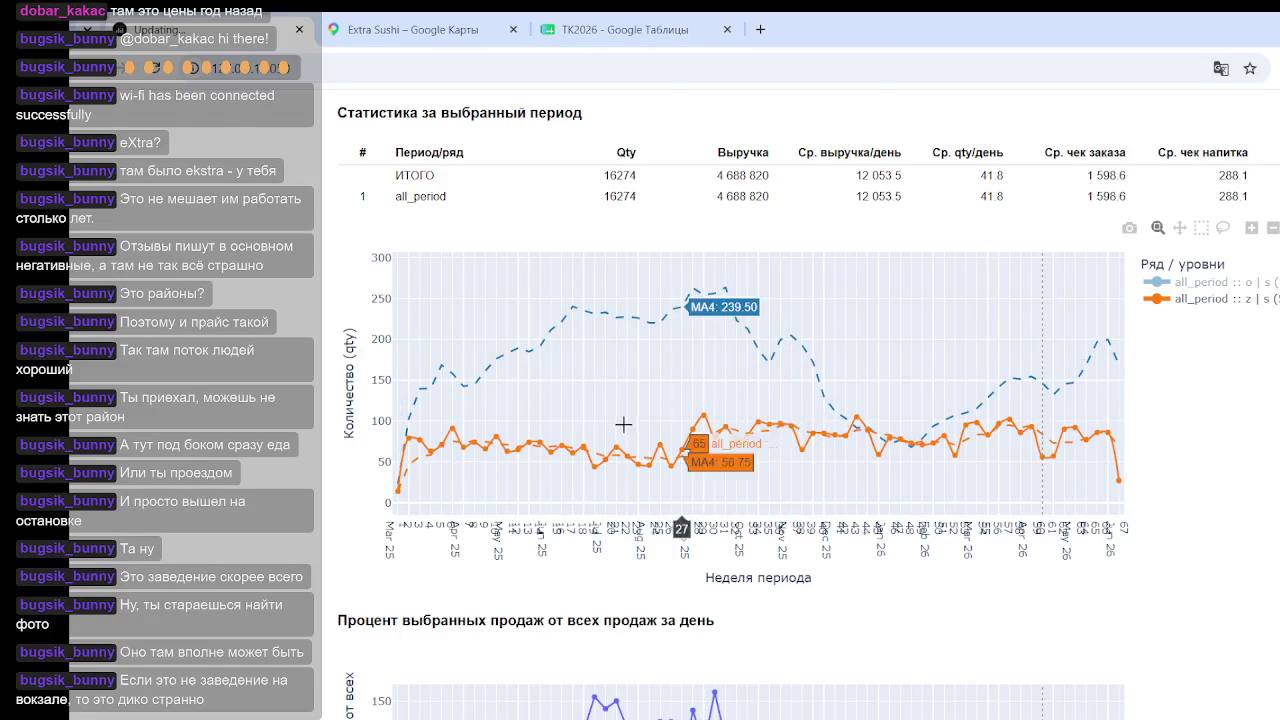
pyautogui.scroll(4, 610, 400)
pyautogui.scroll(2, 459, 326)
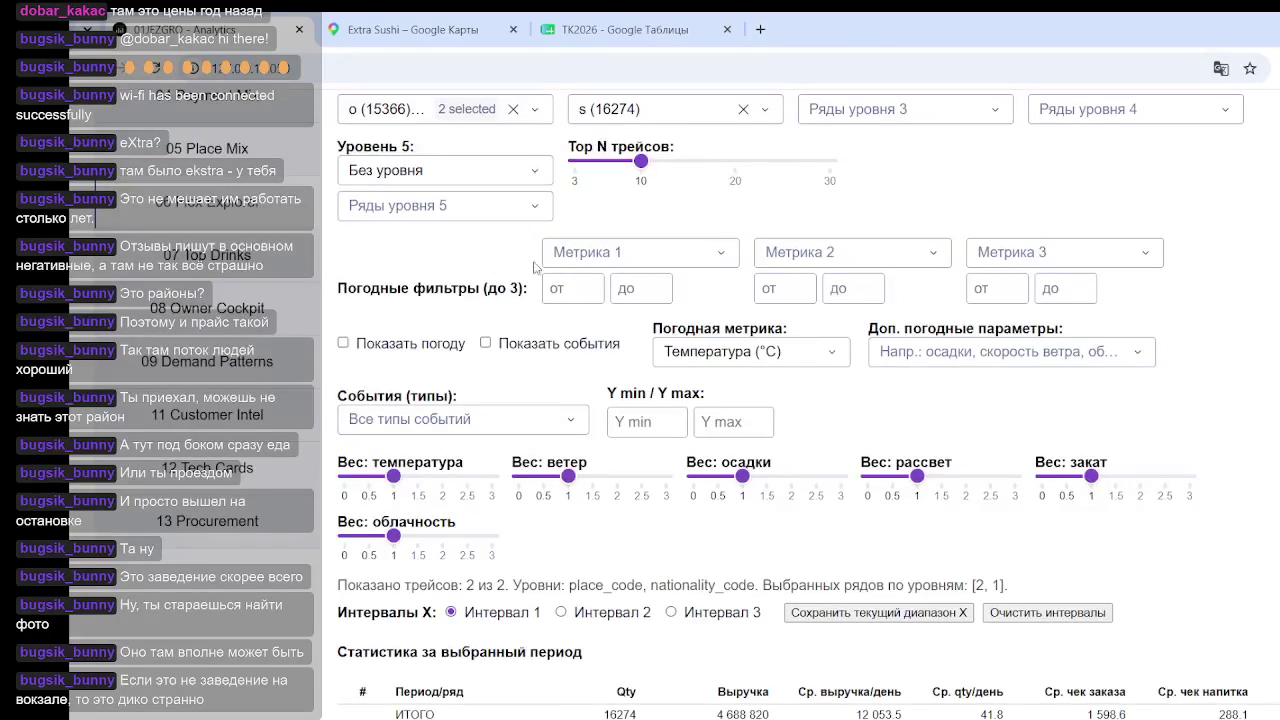
pyautogui.scroll(3, 516, 268)
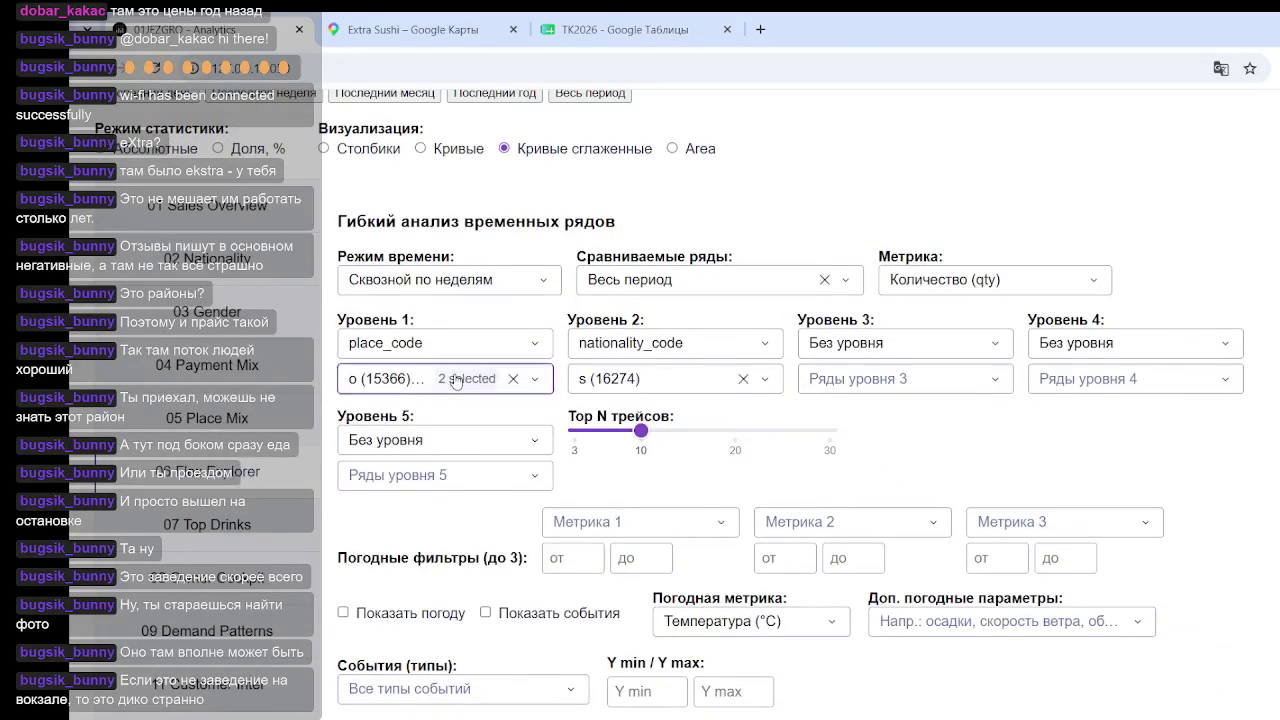
# Step: Uncheck place o (15366) at Уровень 1, leaving z: 5024 qty, 1 604 500 revenue
pyautogui.click(470, 380)
pyautogui.click(390, 482)
pyautogui.click(1205, 472)
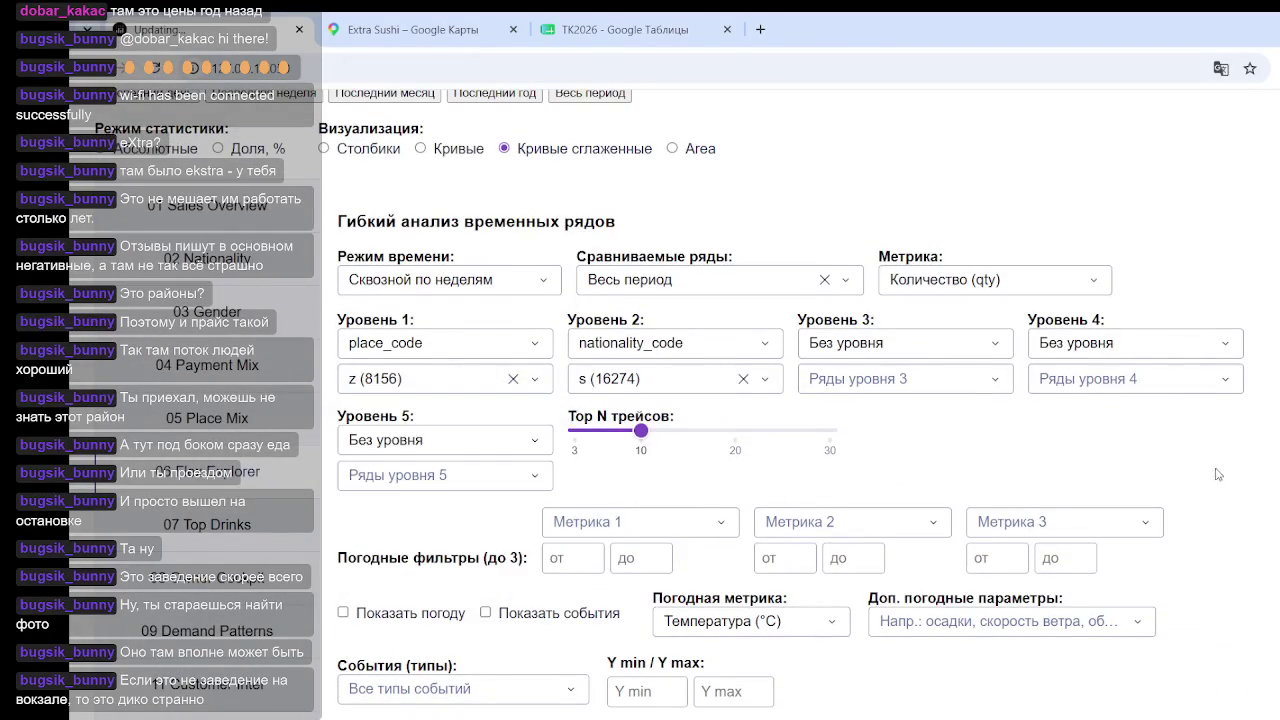
pyautogui.scroll(-6, 650, 240)
pyautogui.scroll(4, 650, 240)
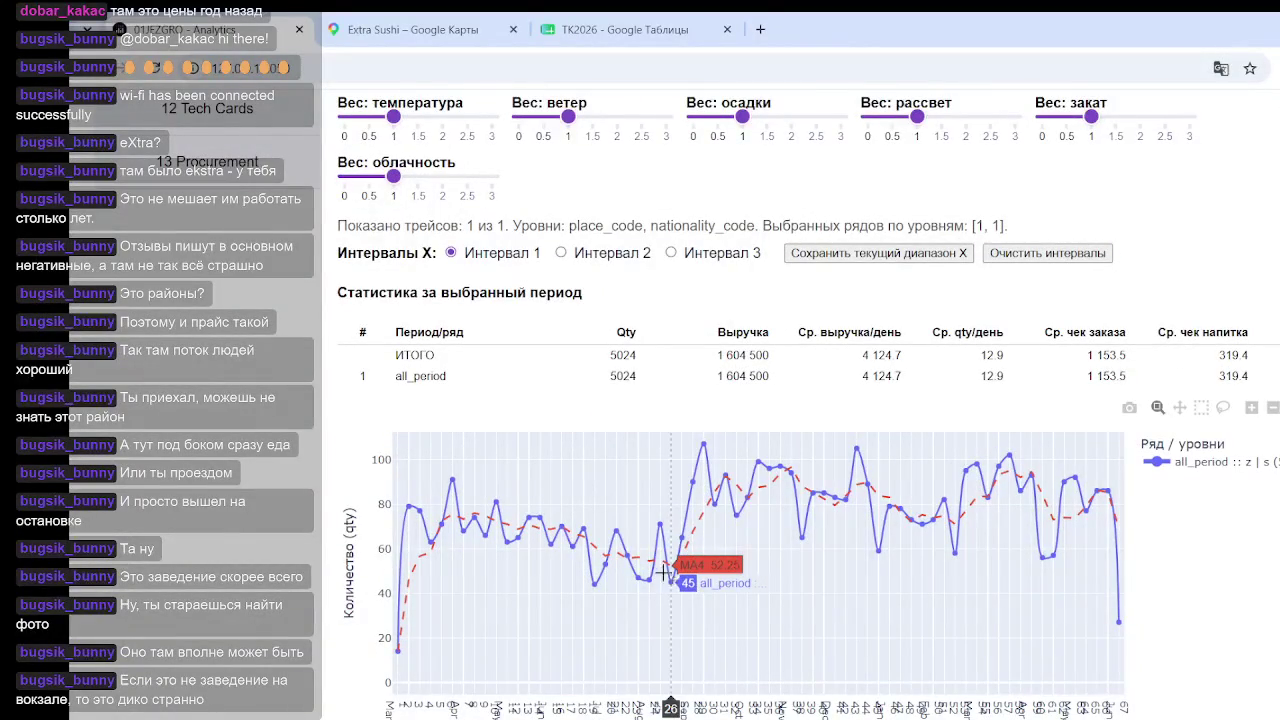
pyautogui.scroll(-1, 670, 540)
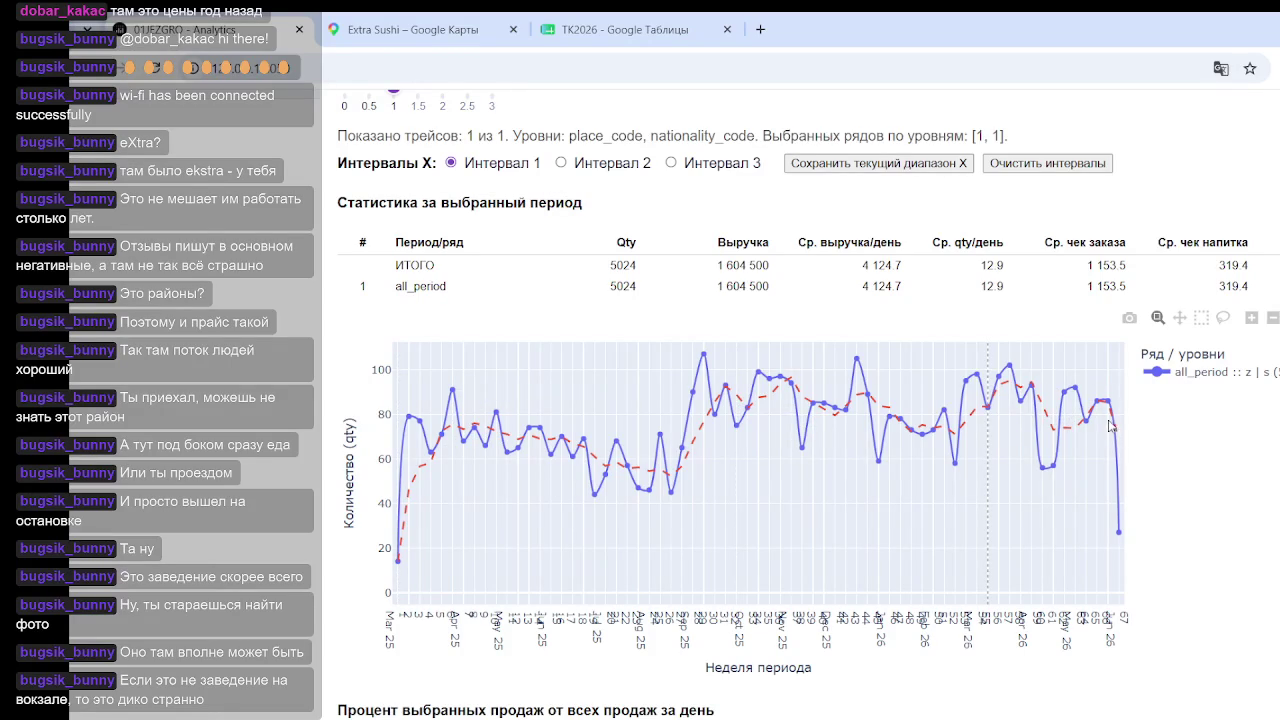
pyautogui.moveTo(813, 406)
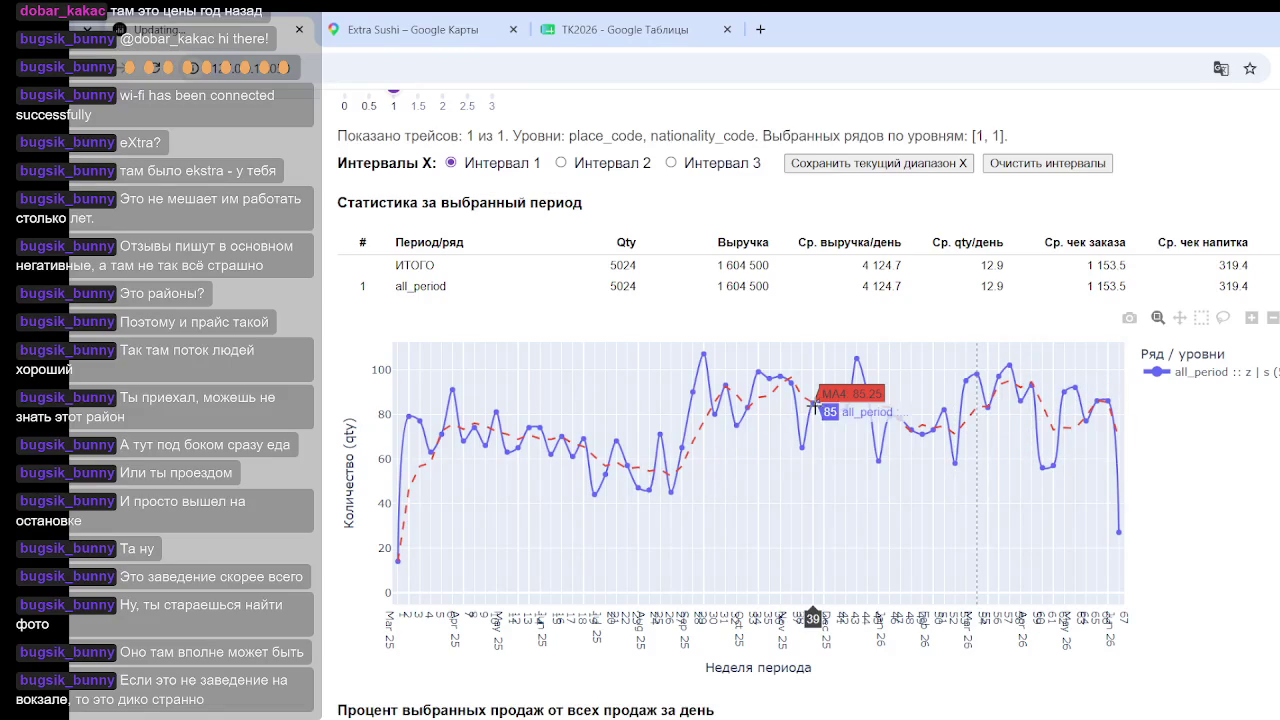
pyautogui.scroll(5, 814, 403)
# Step: Replace nationality s with r (7030) at Уровень 2 and re-add place o (15366)
pyautogui.scroll(3, 760, 385)
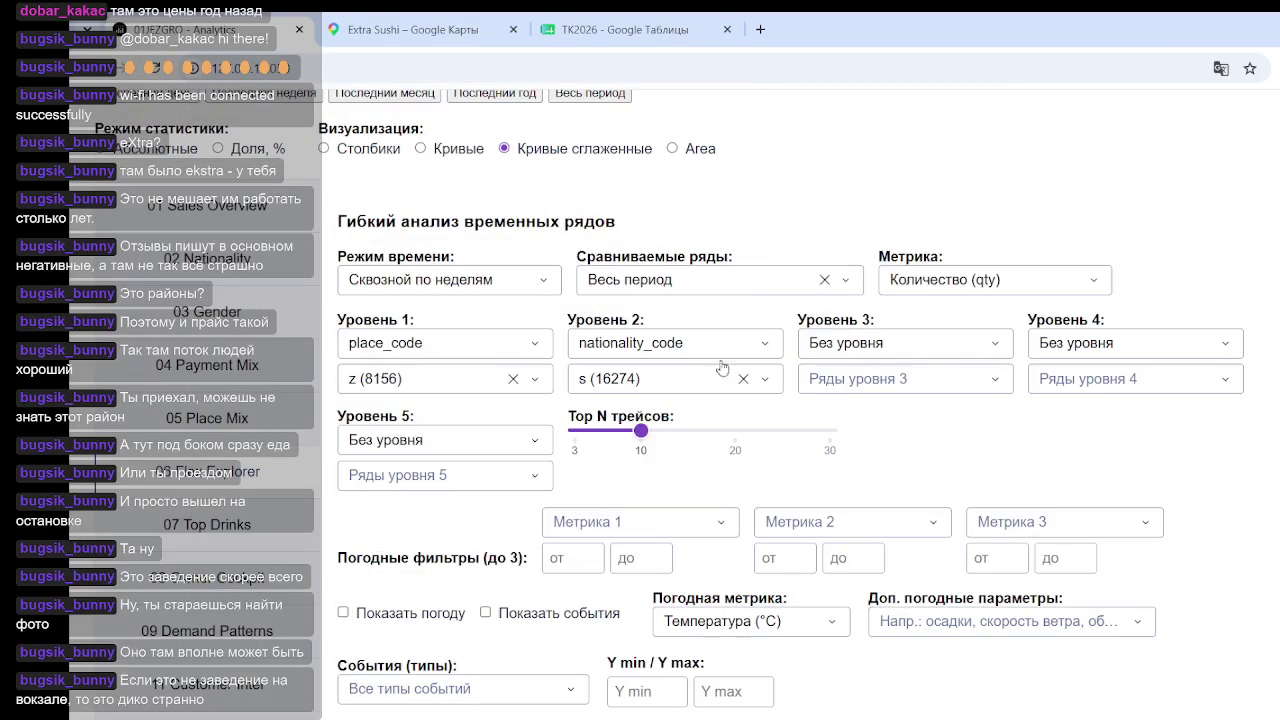
pyautogui.click(743, 379)
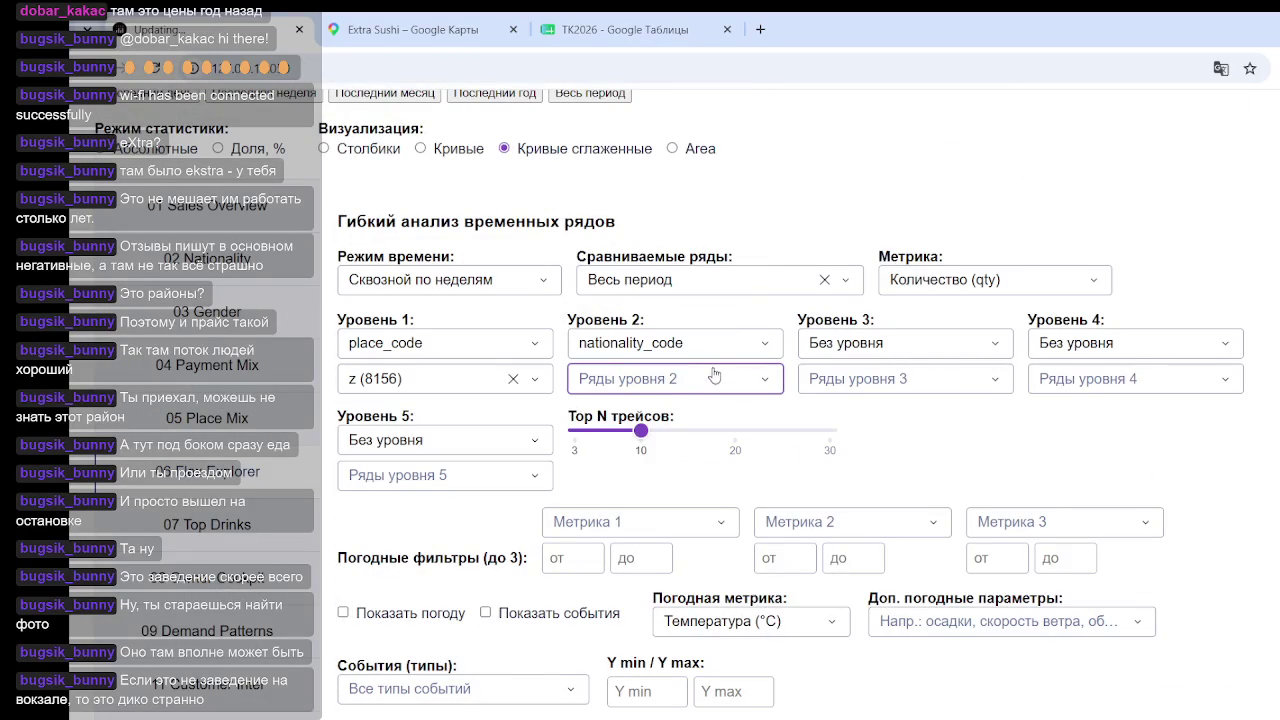
pyautogui.click(636, 382)
pyautogui.click(590, 514)
pyautogui.click(430, 385)
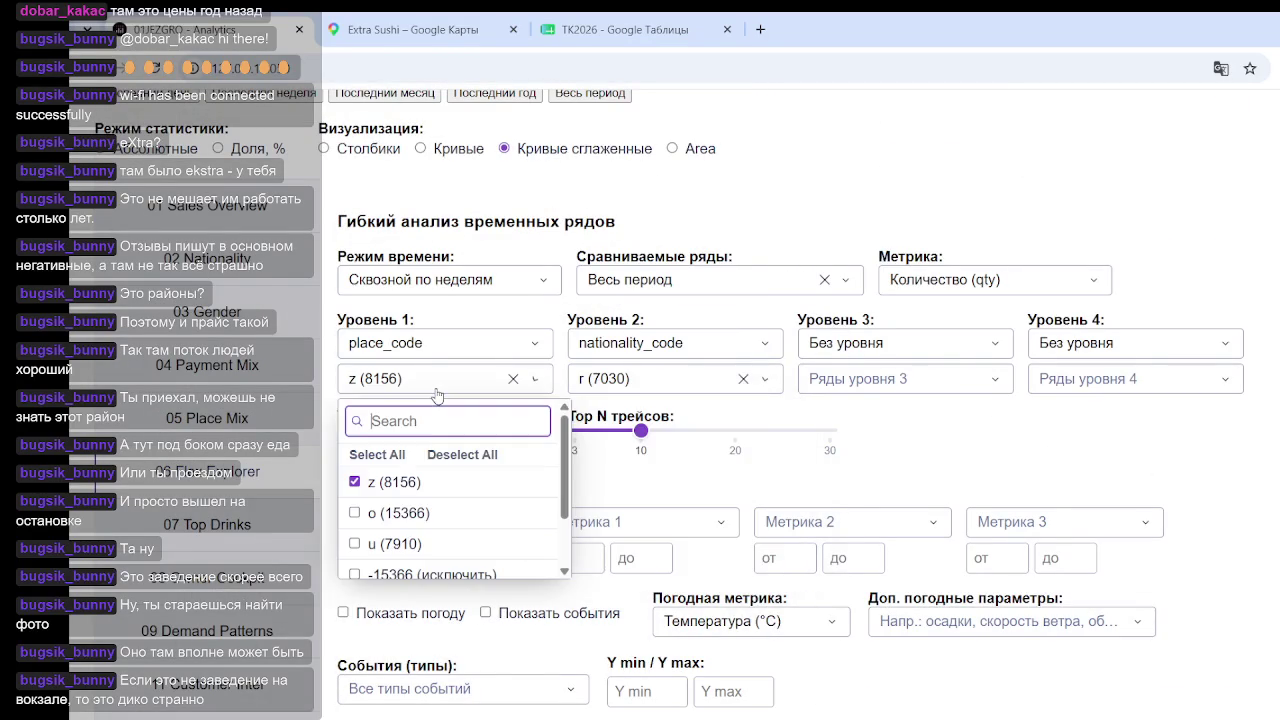
pyautogui.click(380, 514)
pyautogui.press('Escape')
pyautogui.scroll(-5, 987, 443)
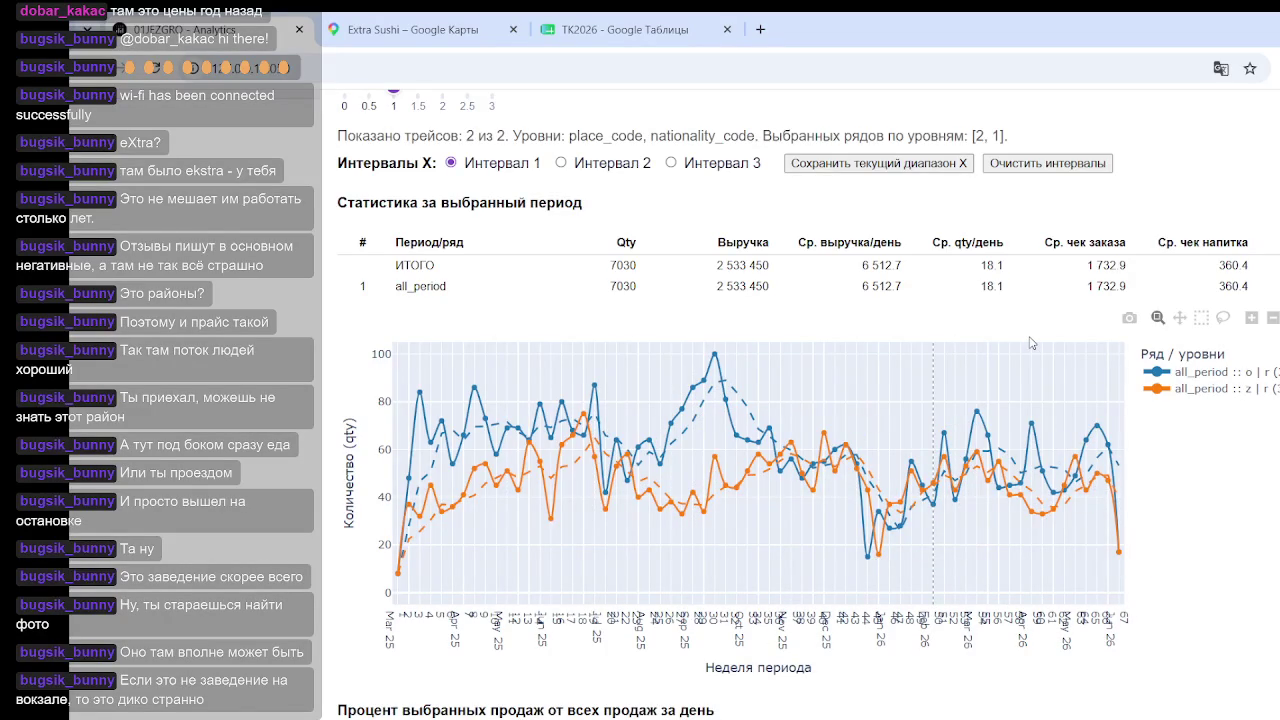
pyautogui.moveTo(396, 452)
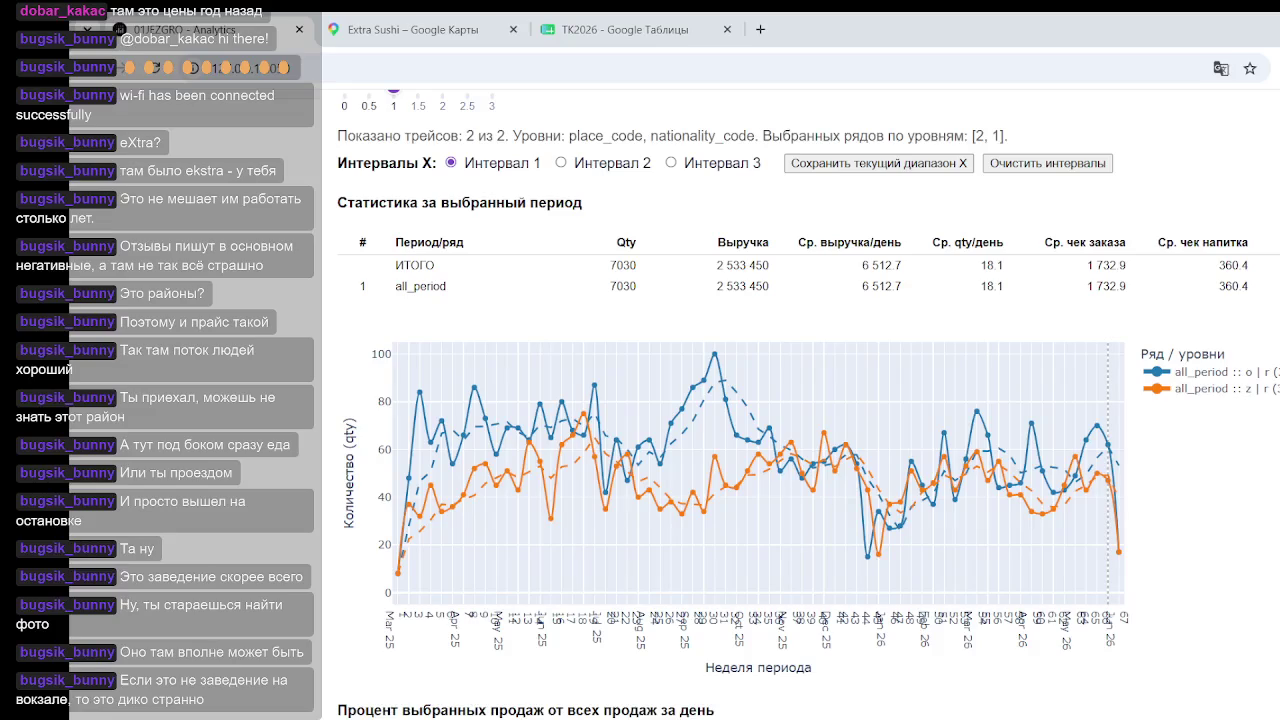
pyautogui.moveTo(760, 470)
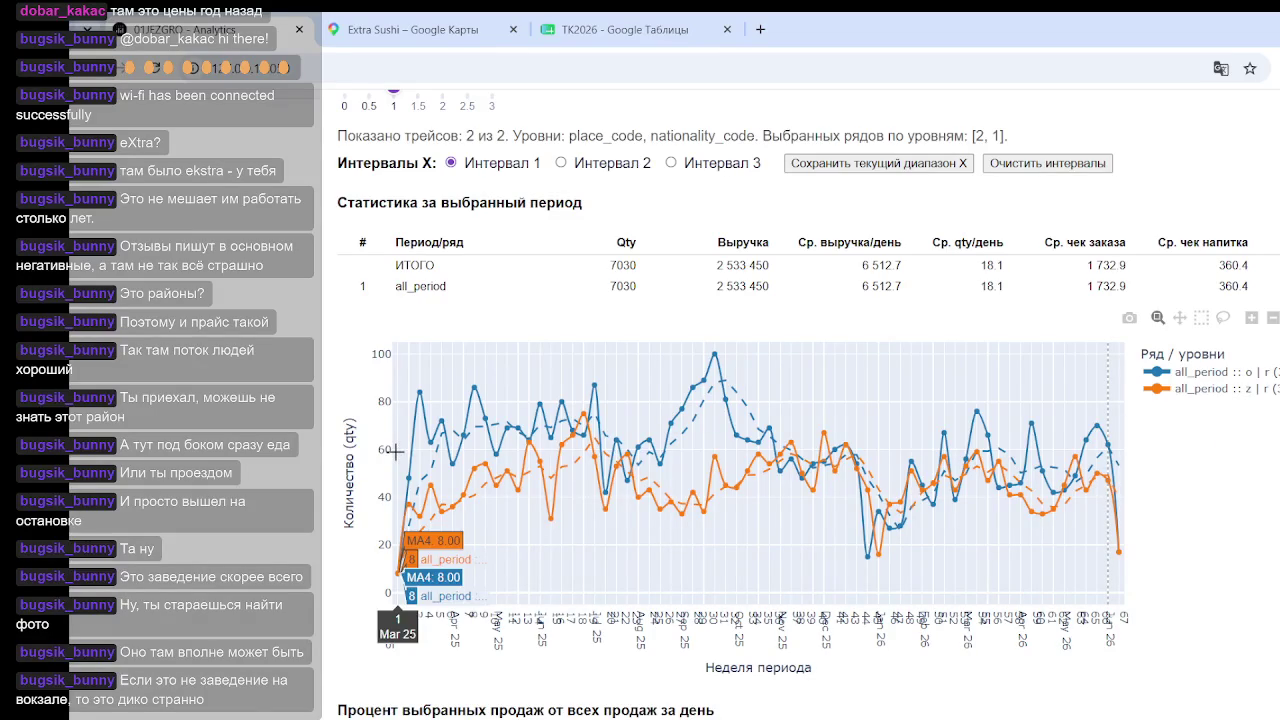
# Step: Zoom the chart to weeks 0–34 and save that range as interval 1
pyautogui.moveTo(396, 452); pyautogui.dragTo(822, 440)
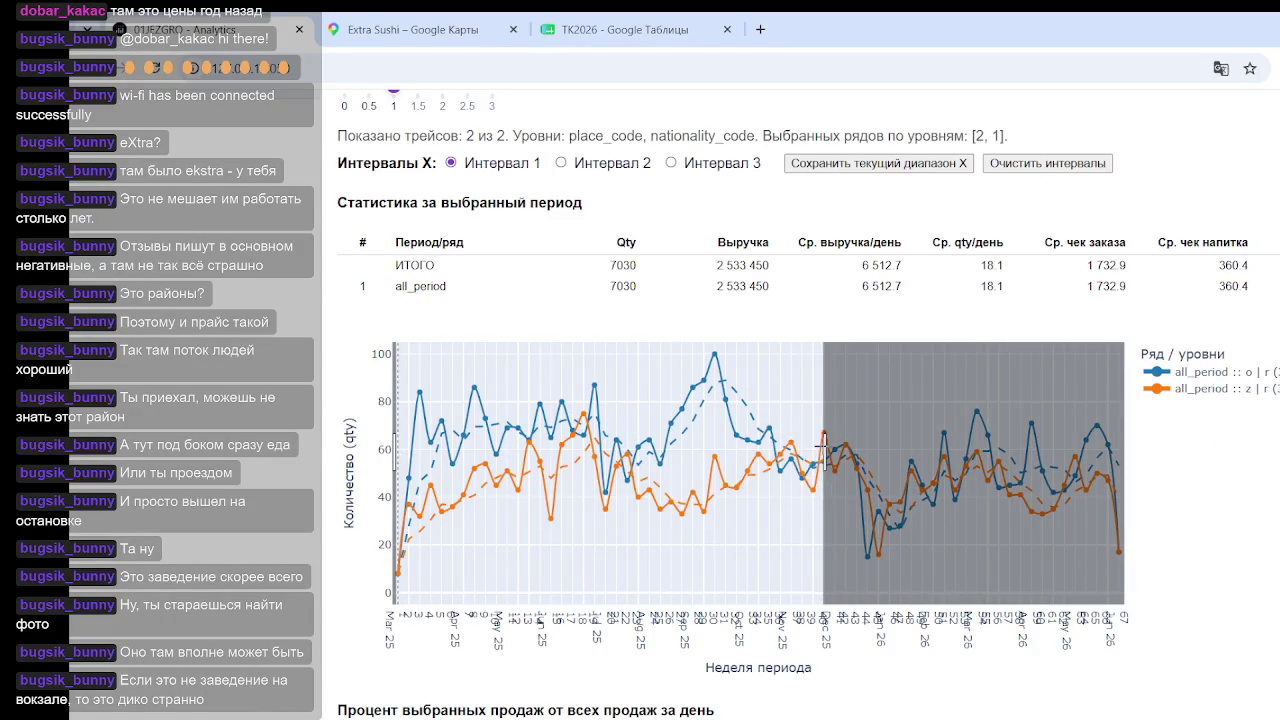
pyautogui.moveTo(823, 445); pyautogui.dragTo(779, 443)
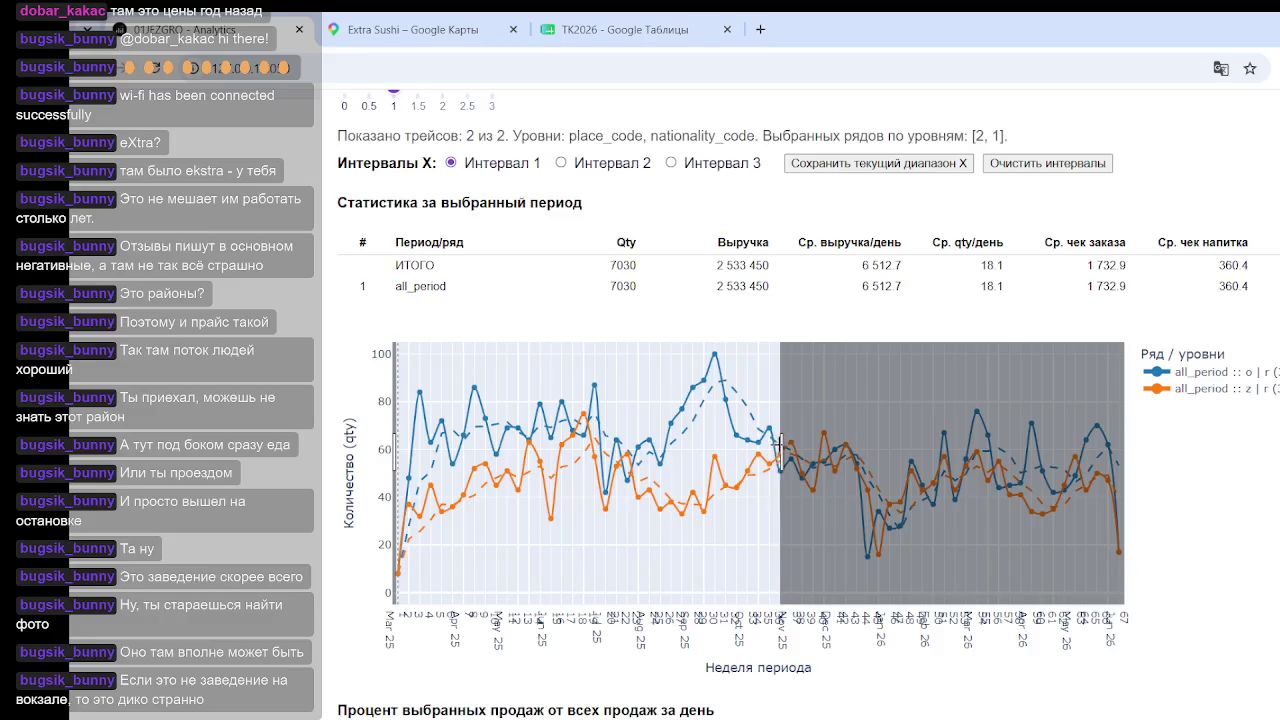
pyautogui.moveTo(779, 443); pyautogui.dragTo(762, 443)
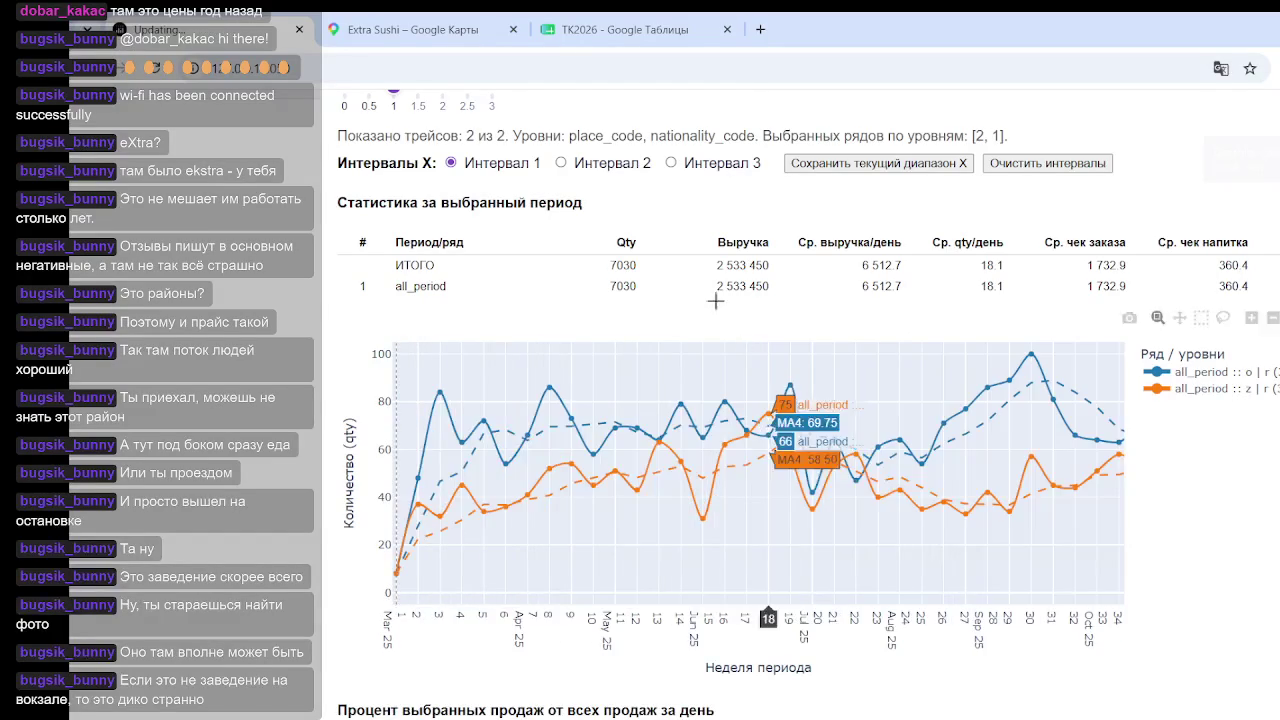
pyautogui.click(855, 164)
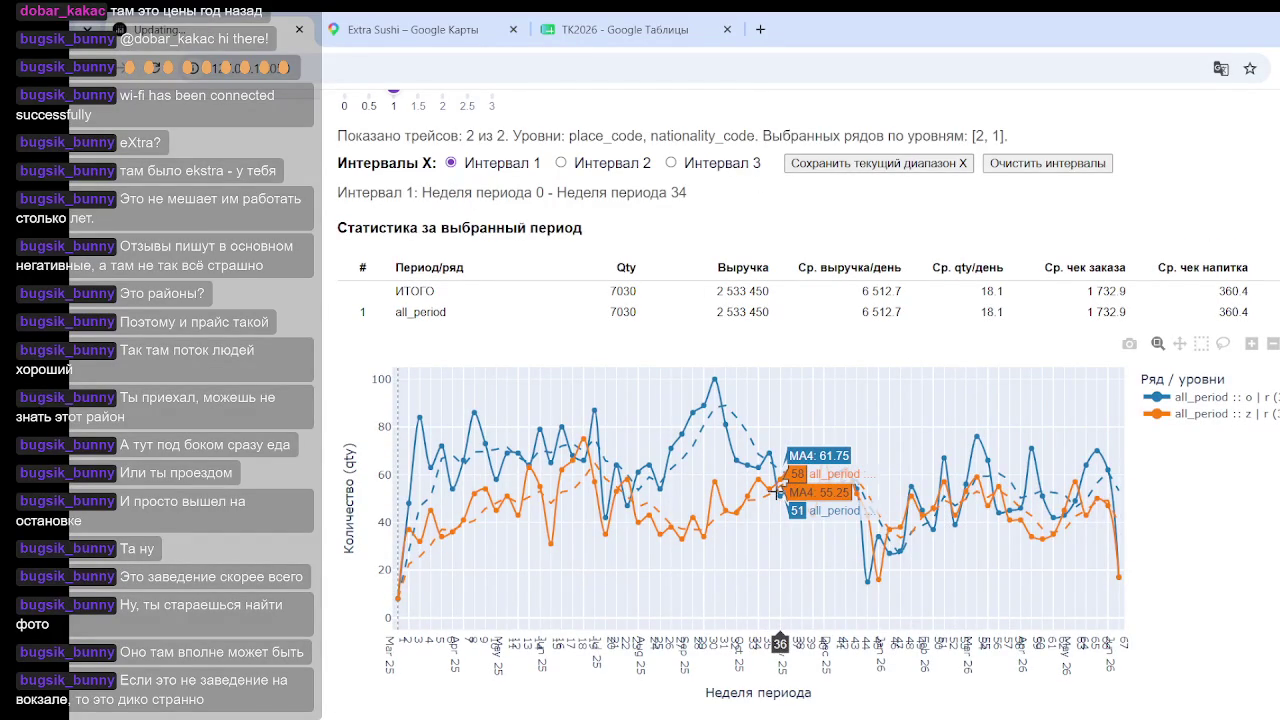
# Step: Zoom to weeks 34–67 and save it as interval 2
pyautogui.moveTo(780, 490); pyautogui.dragTo(1122, 488)
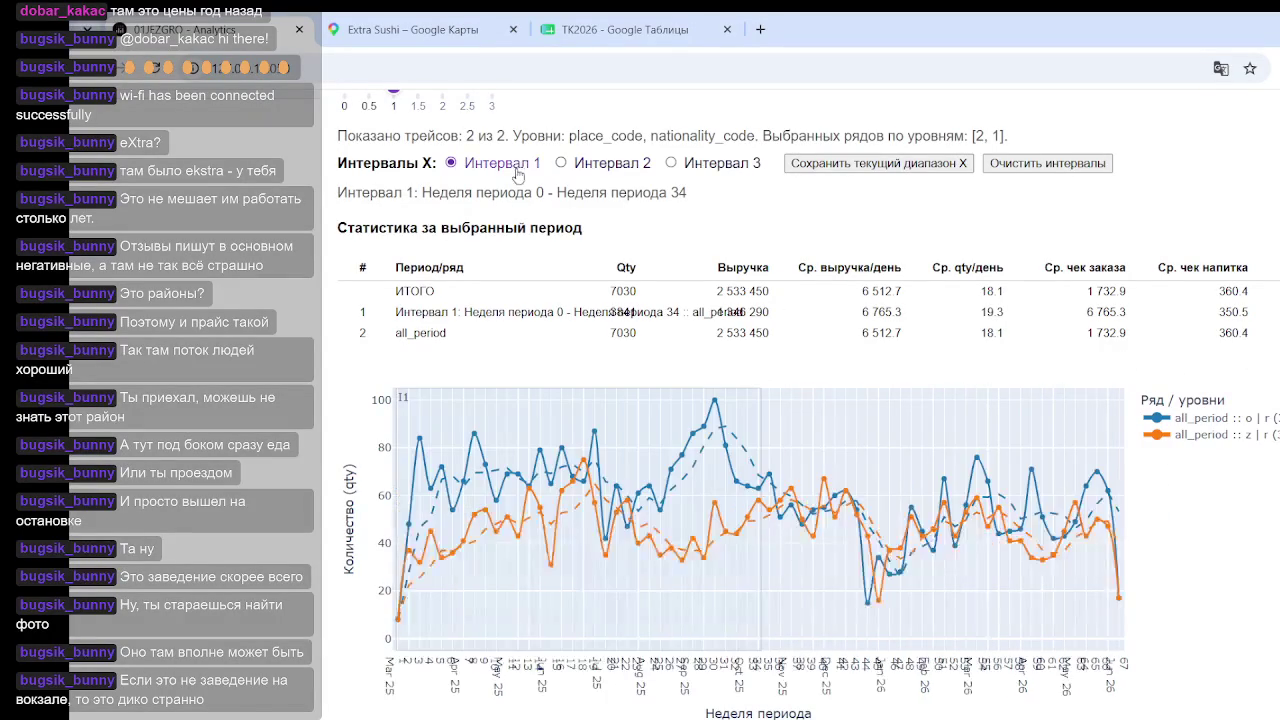
pyautogui.click(562, 163)
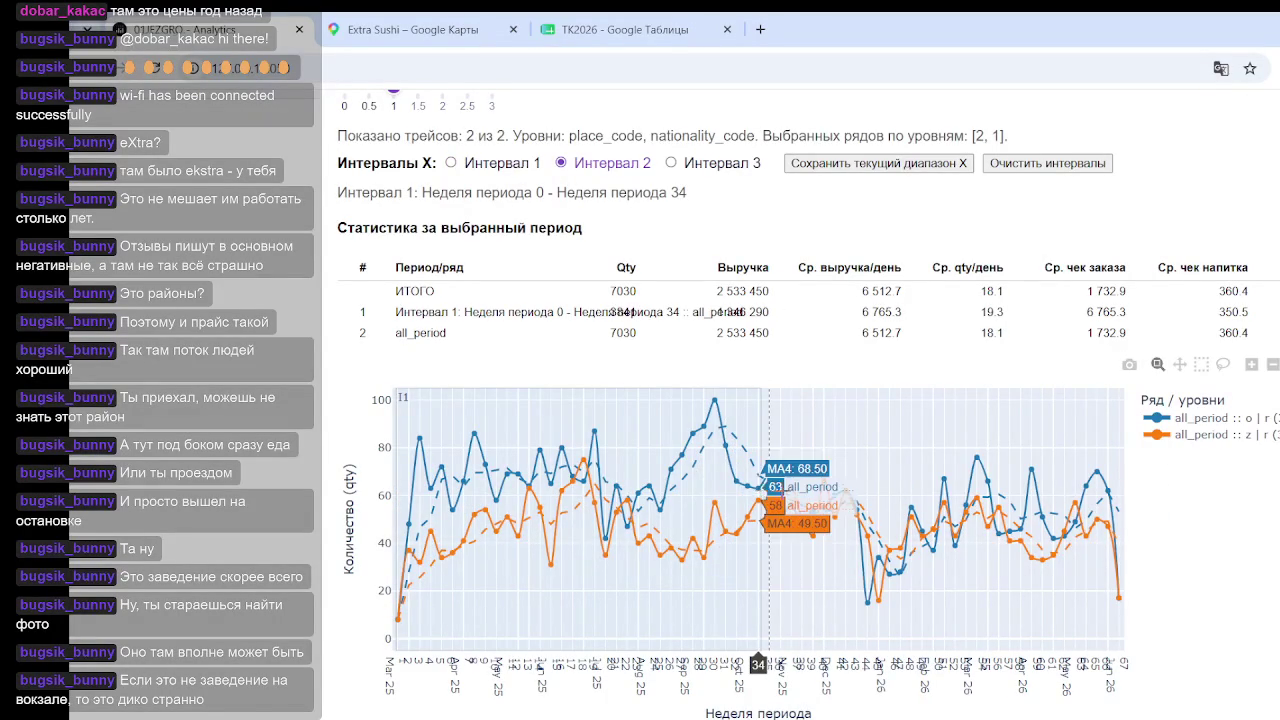
pyautogui.moveTo(765, 490); pyautogui.dragTo(1120, 492)
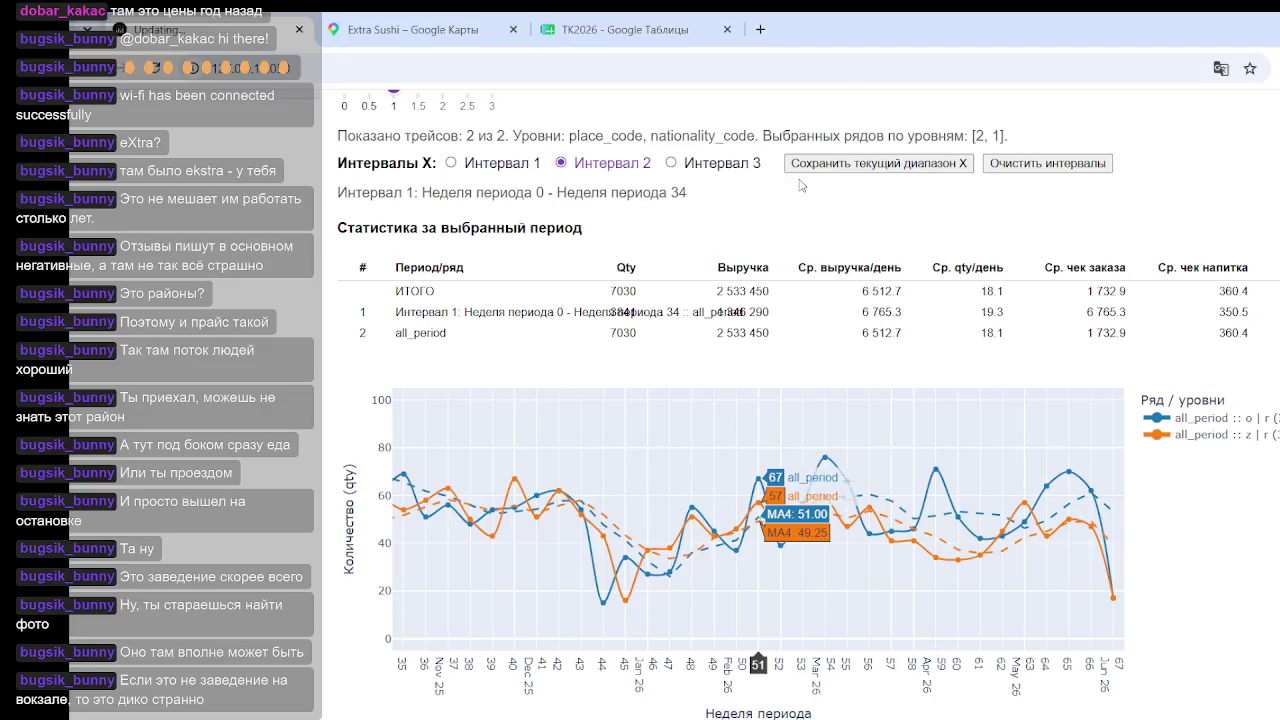
pyautogui.click(912, 168)
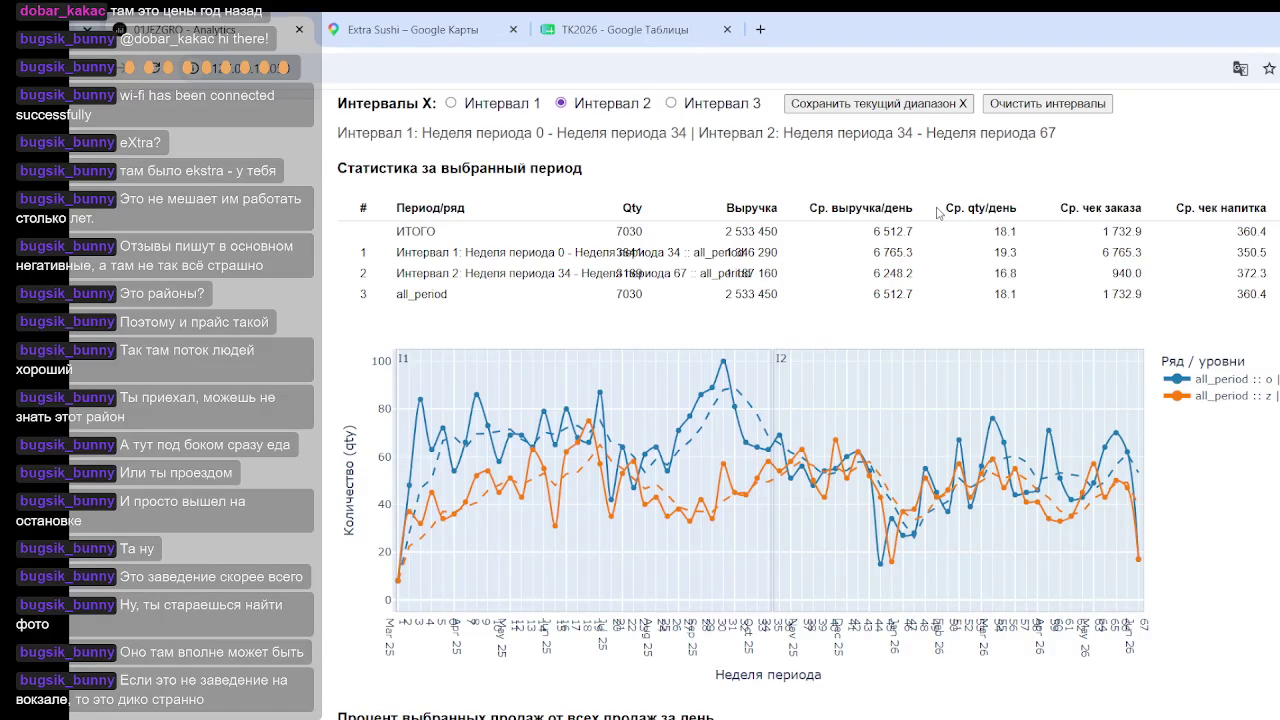
pyautogui.moveTo(628, 268)
pyautogui.mouseDown()
pyautogui.moveTo(830, 273)
pyautogui.moveTo(707, 256)
pyautogui.mouseUp()
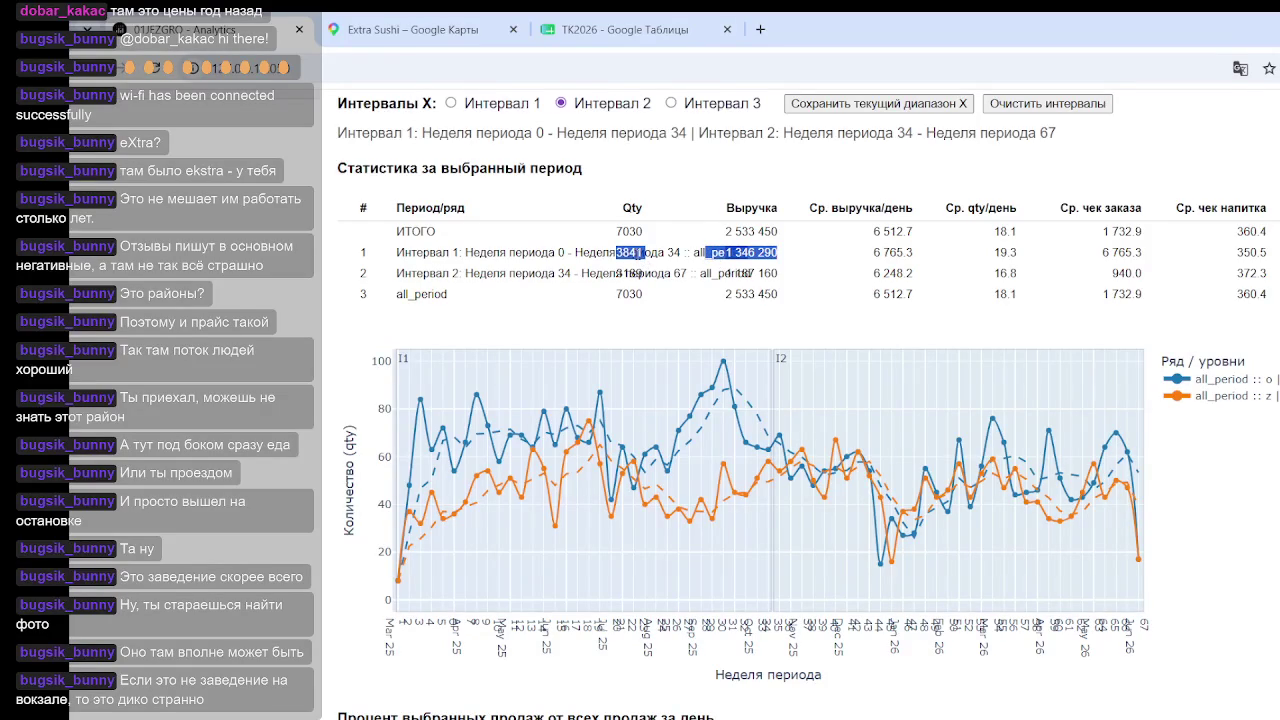
pyautogui.moveTo(501, 258); pyautogui.dragTo(606, 255)
pyautogui.moveTo(488, 253)
pyautogui.mouseDown()
pyautogui.moveTo(636, 246)
pyautogui.moveTo(626, 268)
pyautogui.mouseUp()
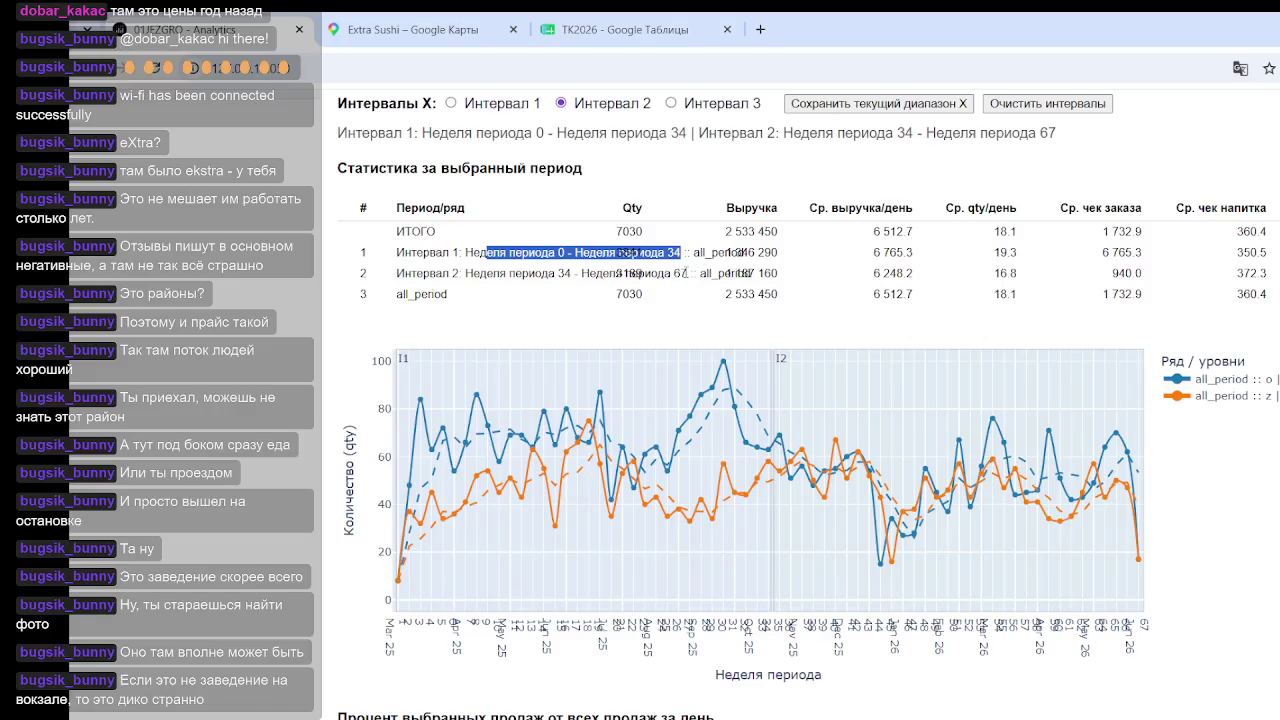
pyautogui.moveTo(582, 273)
pyautogui.mouseDown()
pyautogui.moveTo(778, 274)
pyautogui.moveTo(609, 274)
pyautogui.mouseUp()
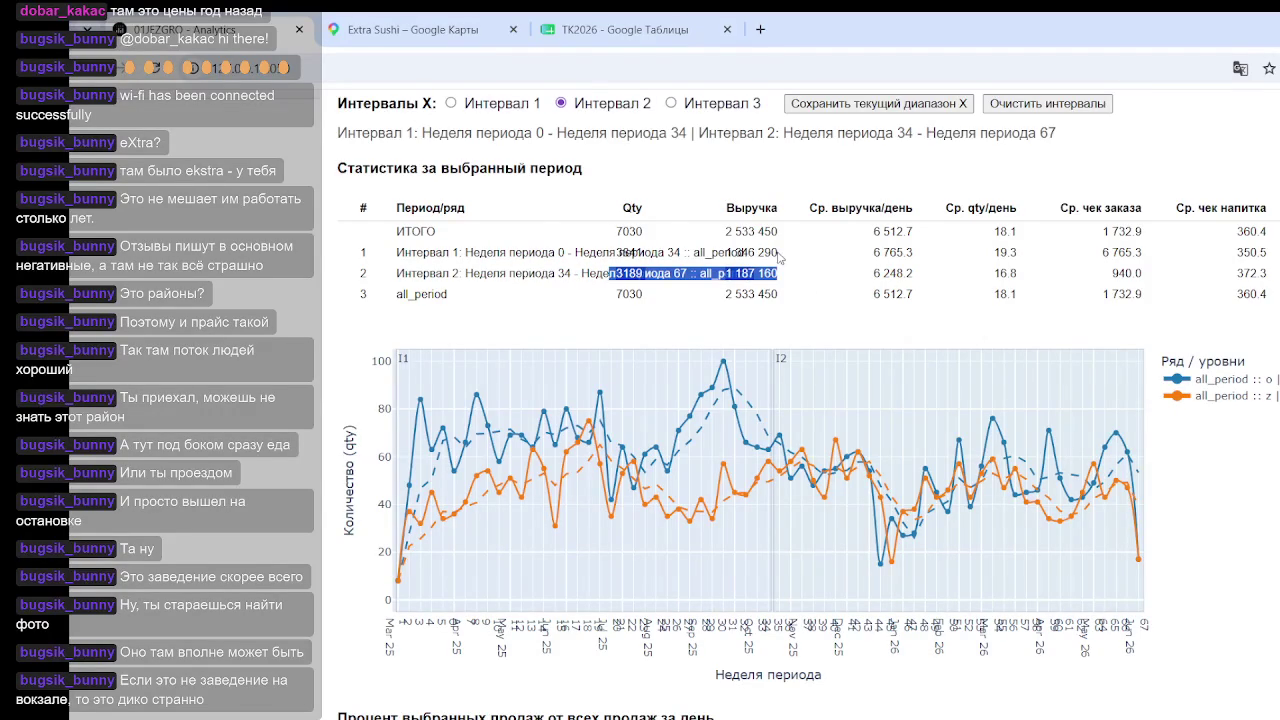
pyautogui.moveTo(779, 254); pyautogui.dragTo(583, 257)
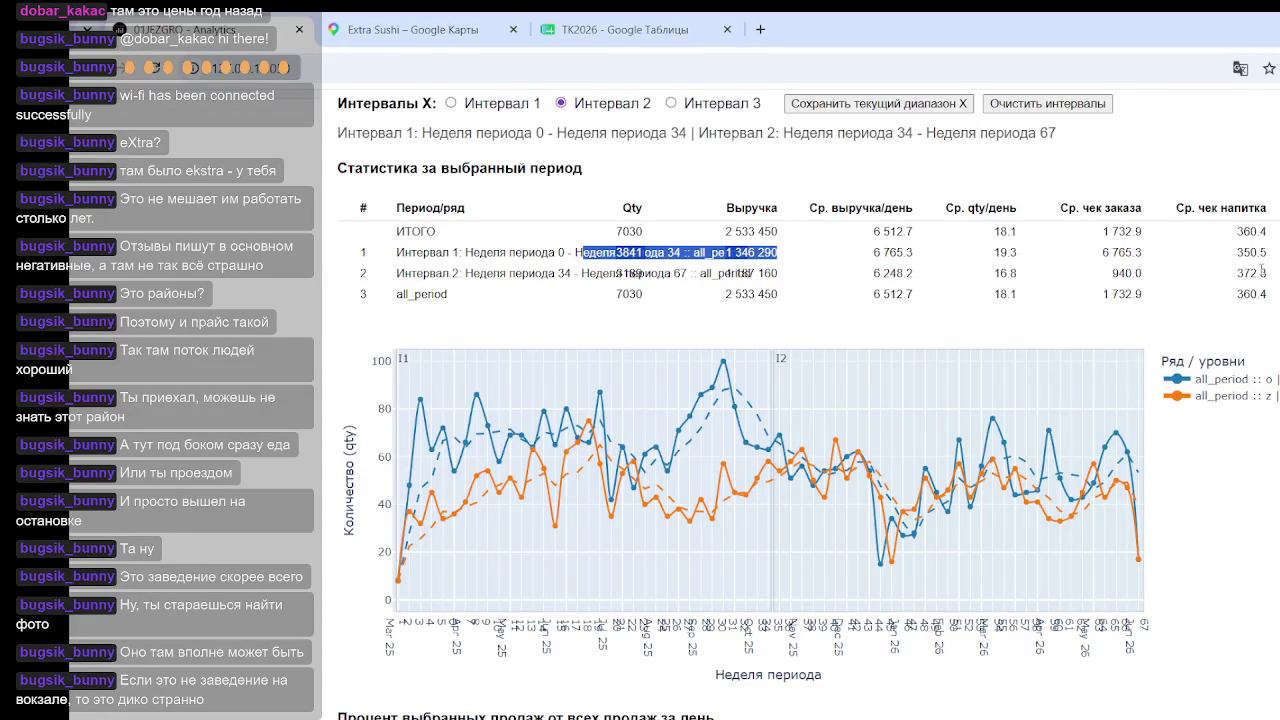
pyautogui.click(1253, 245)
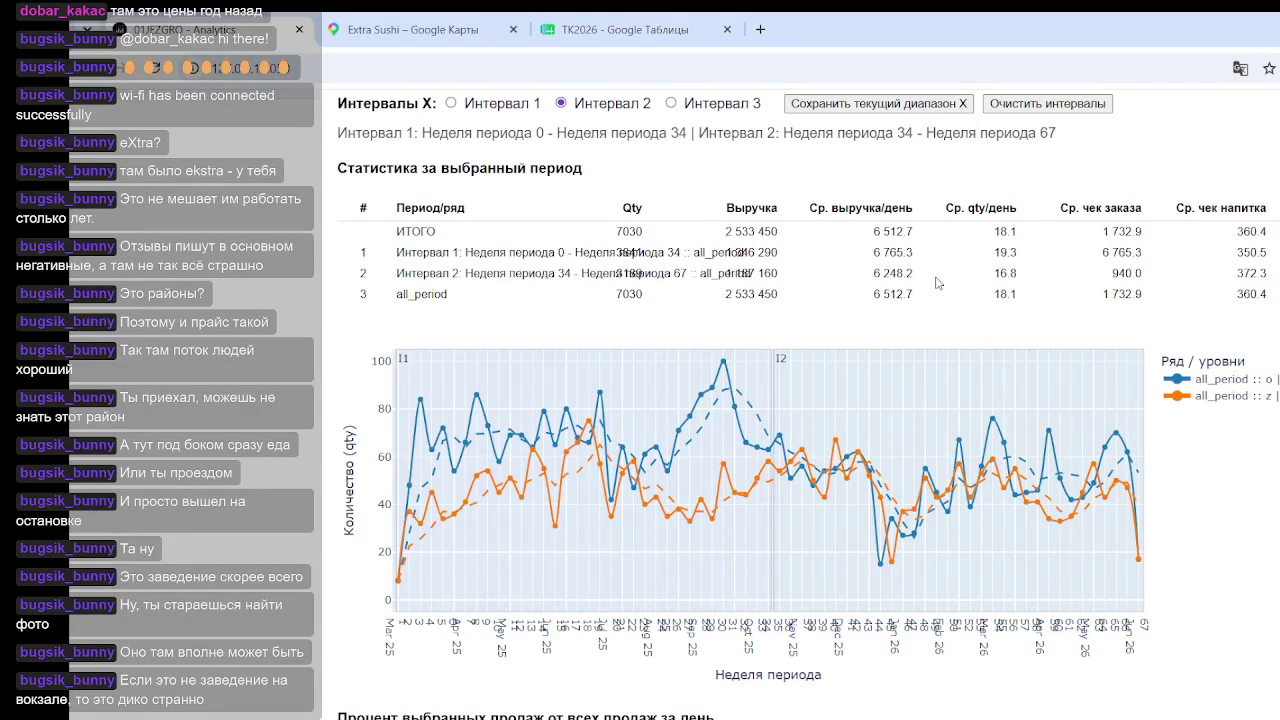
pyautogui.moveTo(921, 278); pyautogui.dragTo(866, 283)
pyautogui.click(850, 282)
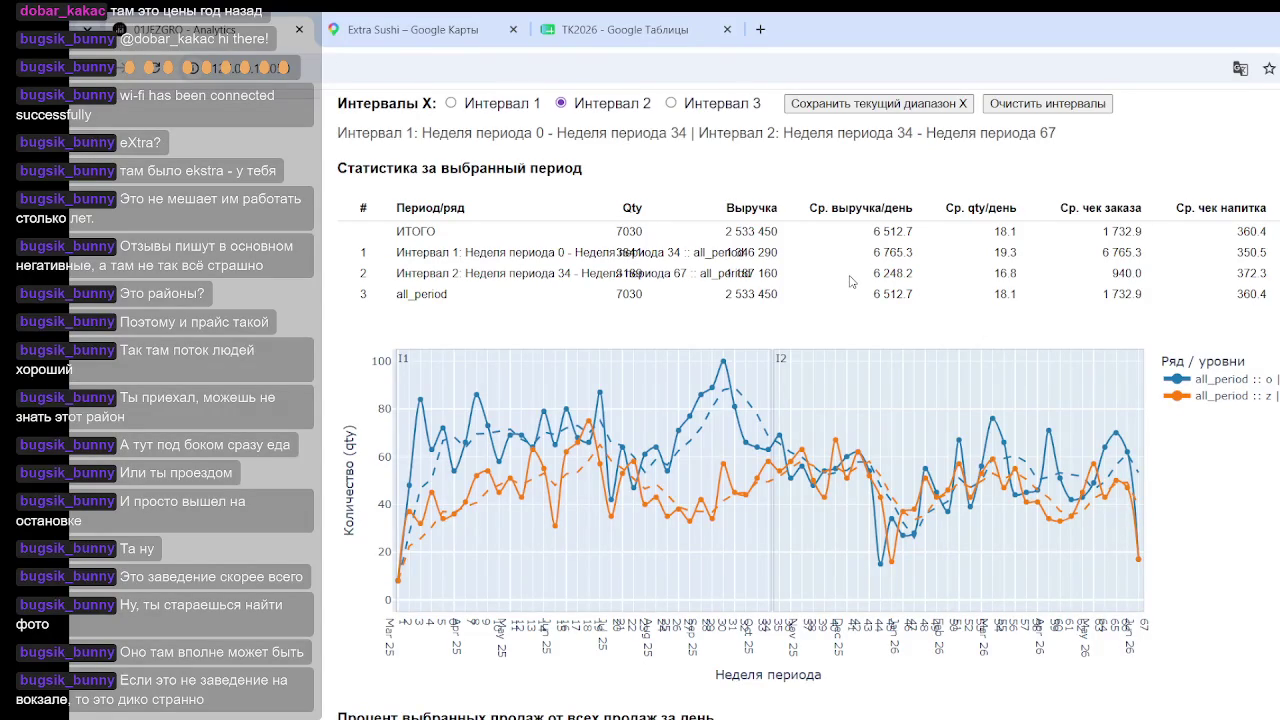
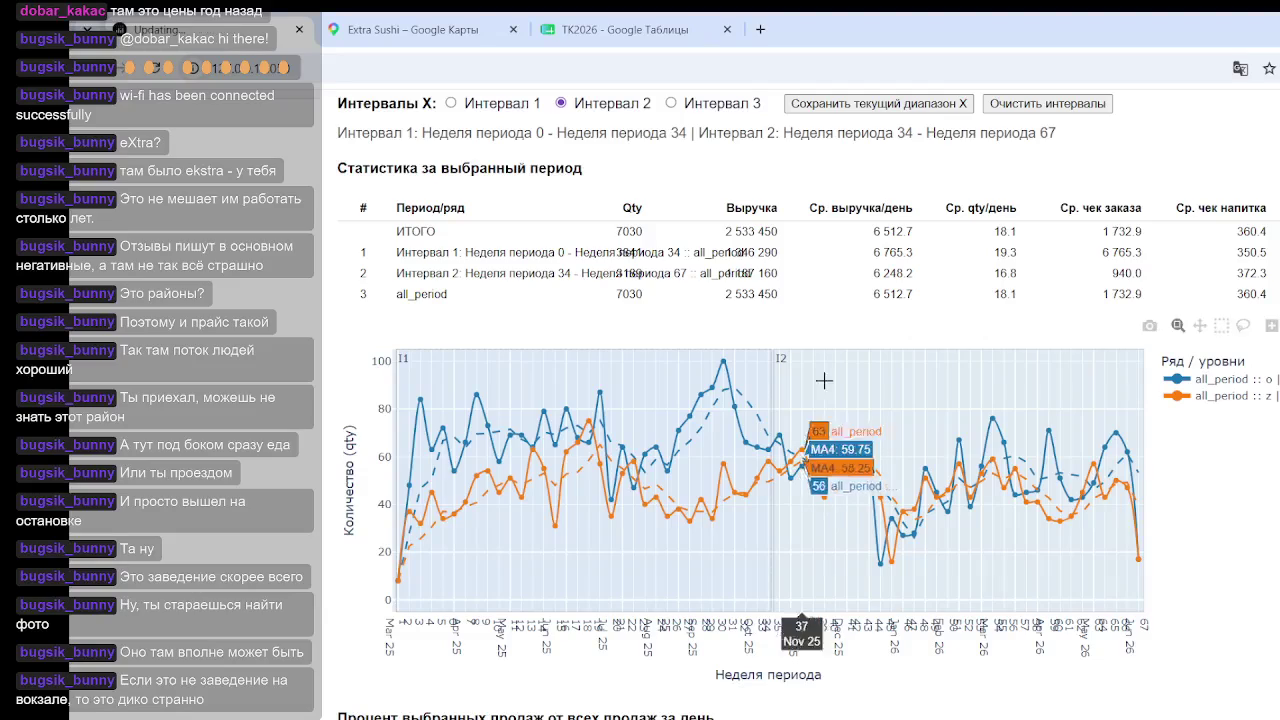
# Step: Switch level 1 from place_code to payment_code, selecting only codes k and n
pyautogui.scroll(2, 425, 373)
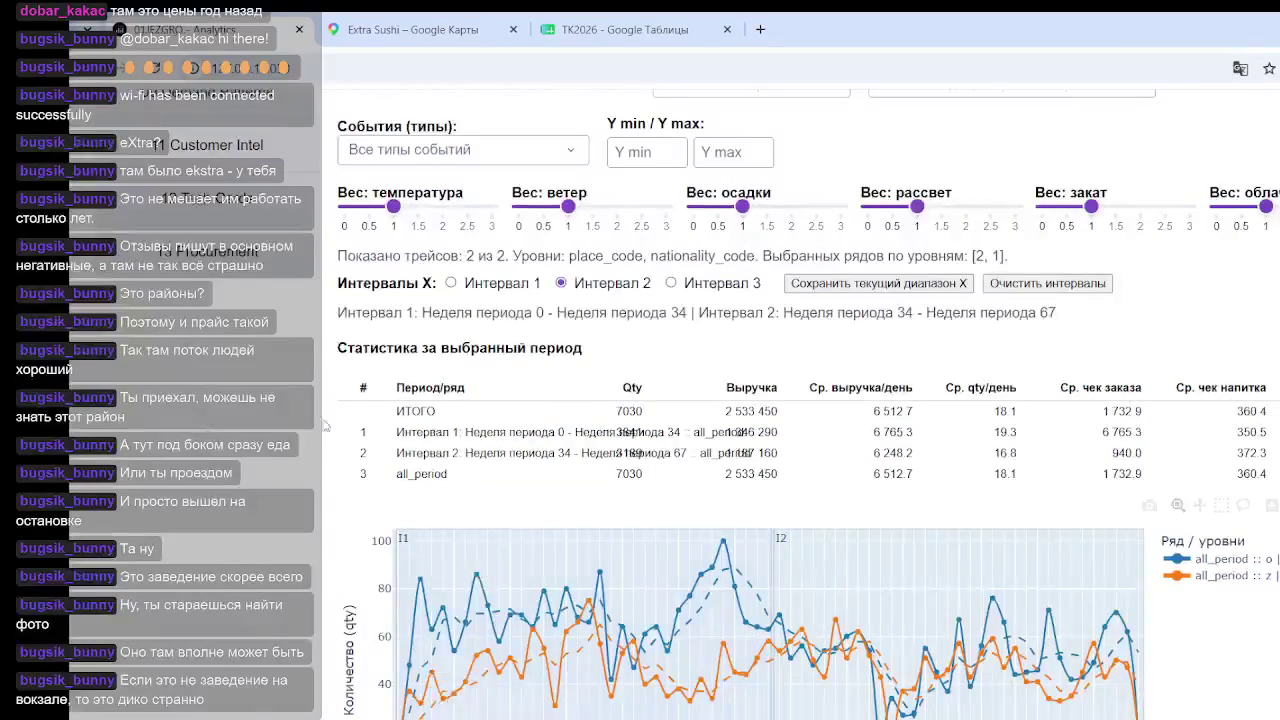
pyautogui.scroll(5, 425, 373)
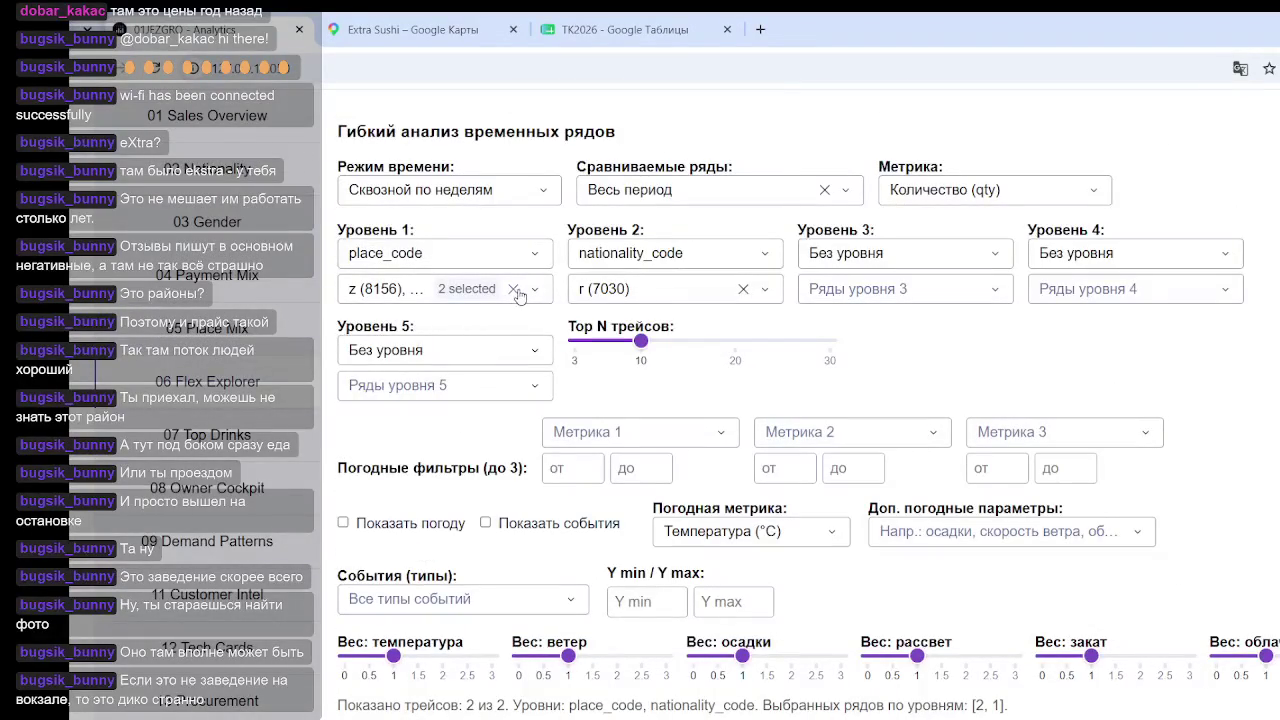
pyautogui.click(513, 290)
pyautogui.click(535, 258)
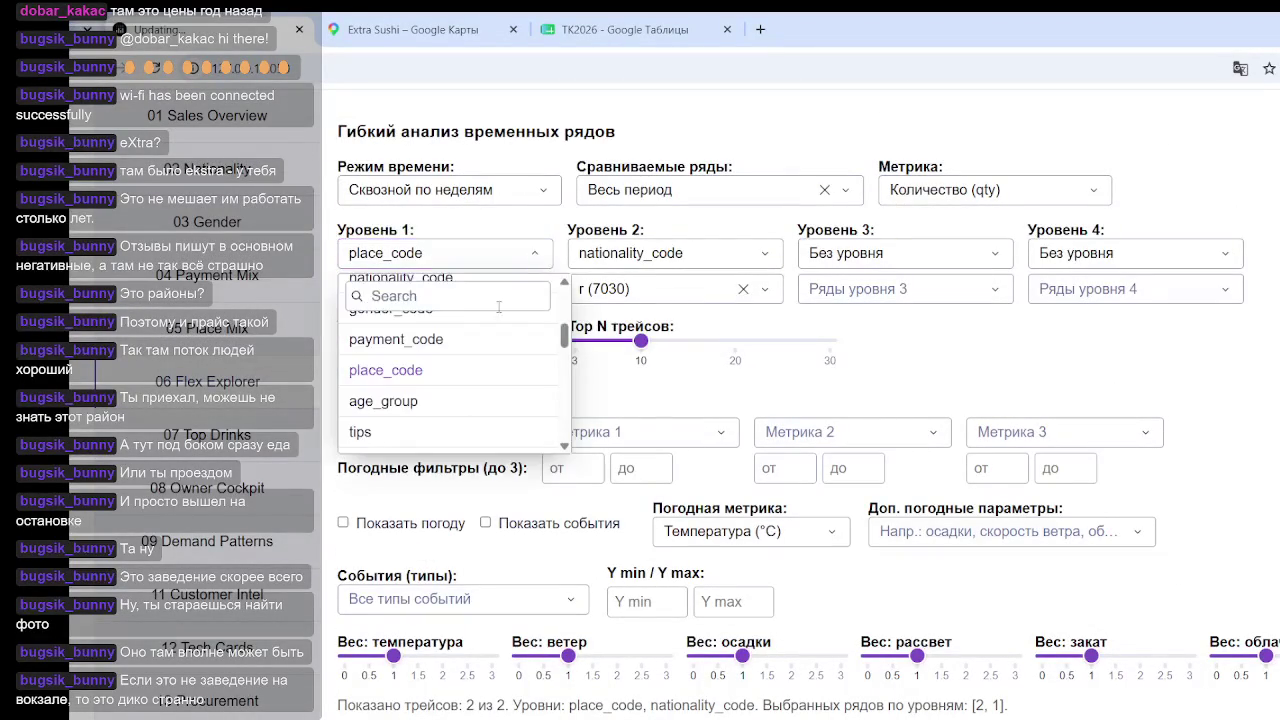
pyautogui.click(433, 345)
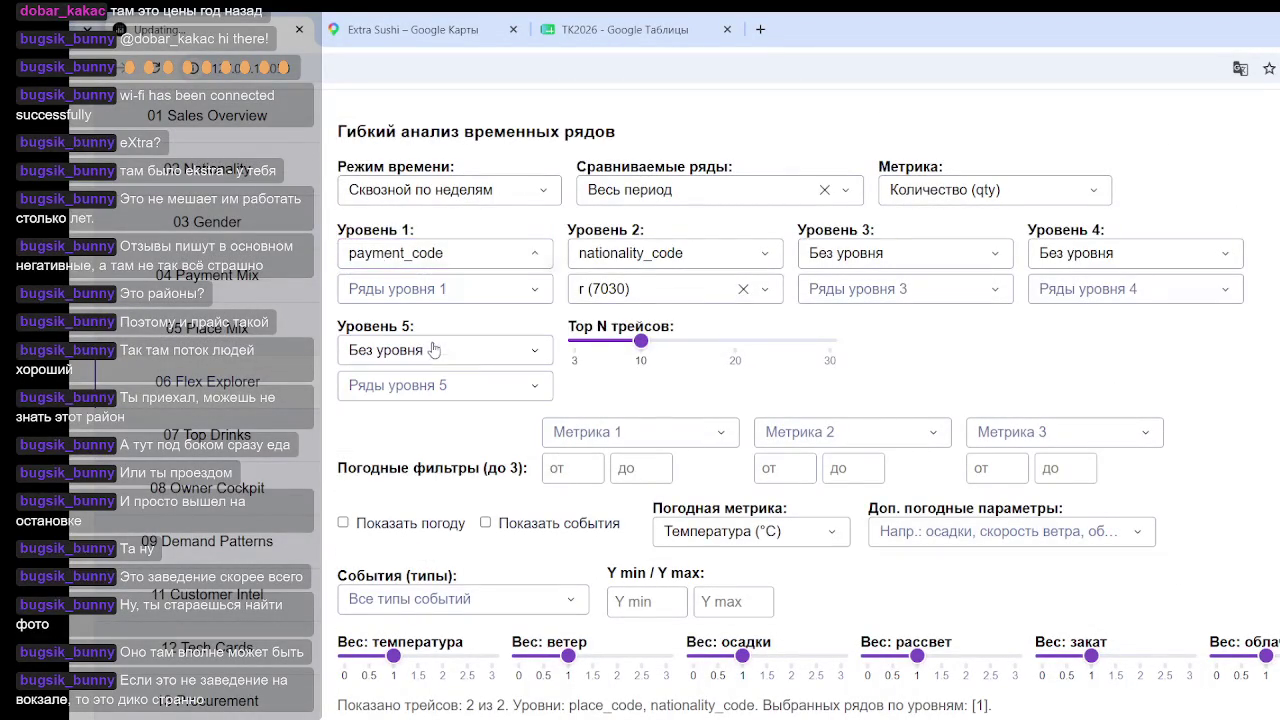
pyautogui.click(505, 292)
pyautogui.click(354, 392)
pyautogui.click(354, 423)
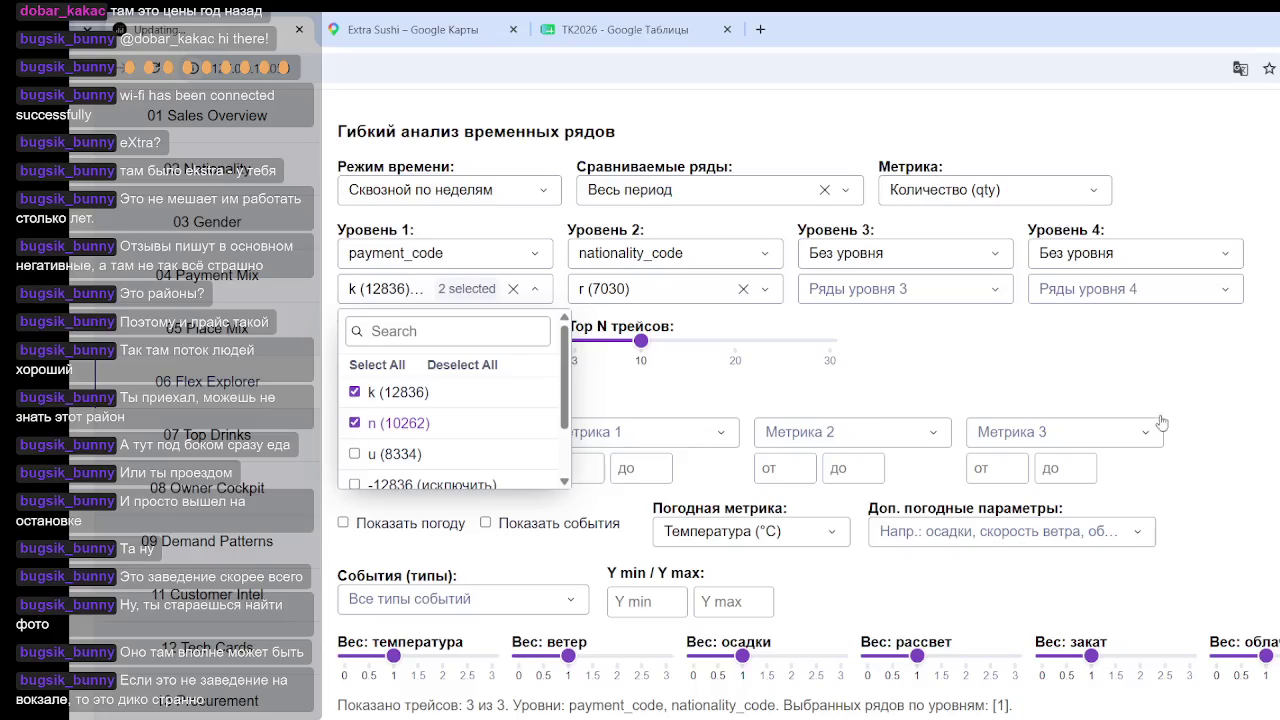
pyautogui.click(1241, 386)
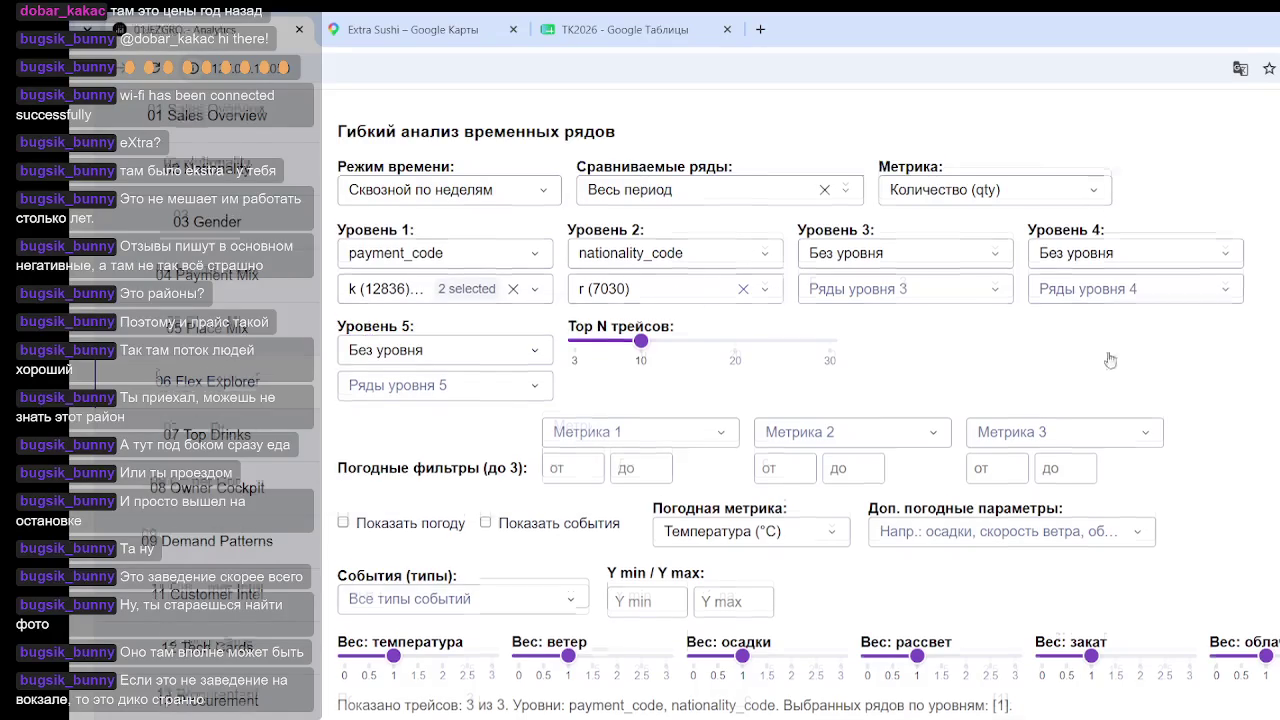
pyautogui.scroll(-3, 1114, 348)
pyautogui.scroll(-5, 1114, 348)
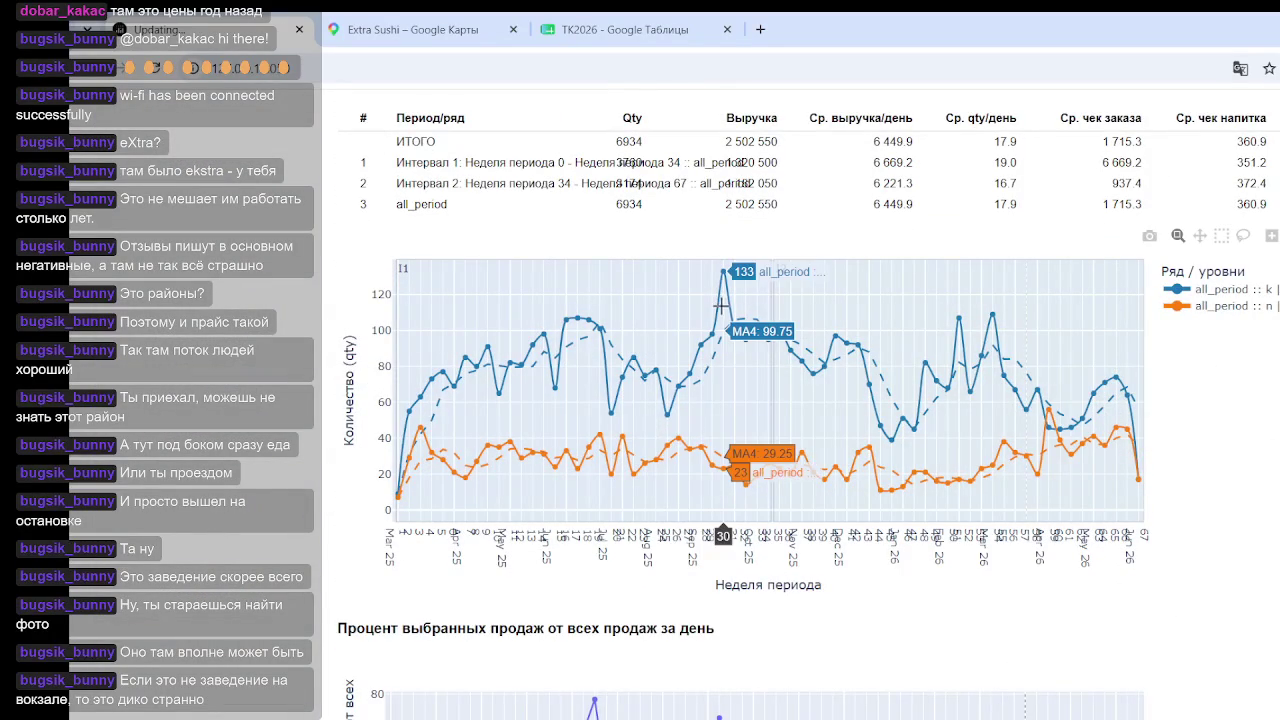
pyautogui.scroll(-1, 733, 308)
pyautogui.scroll(-3, 733, 308)
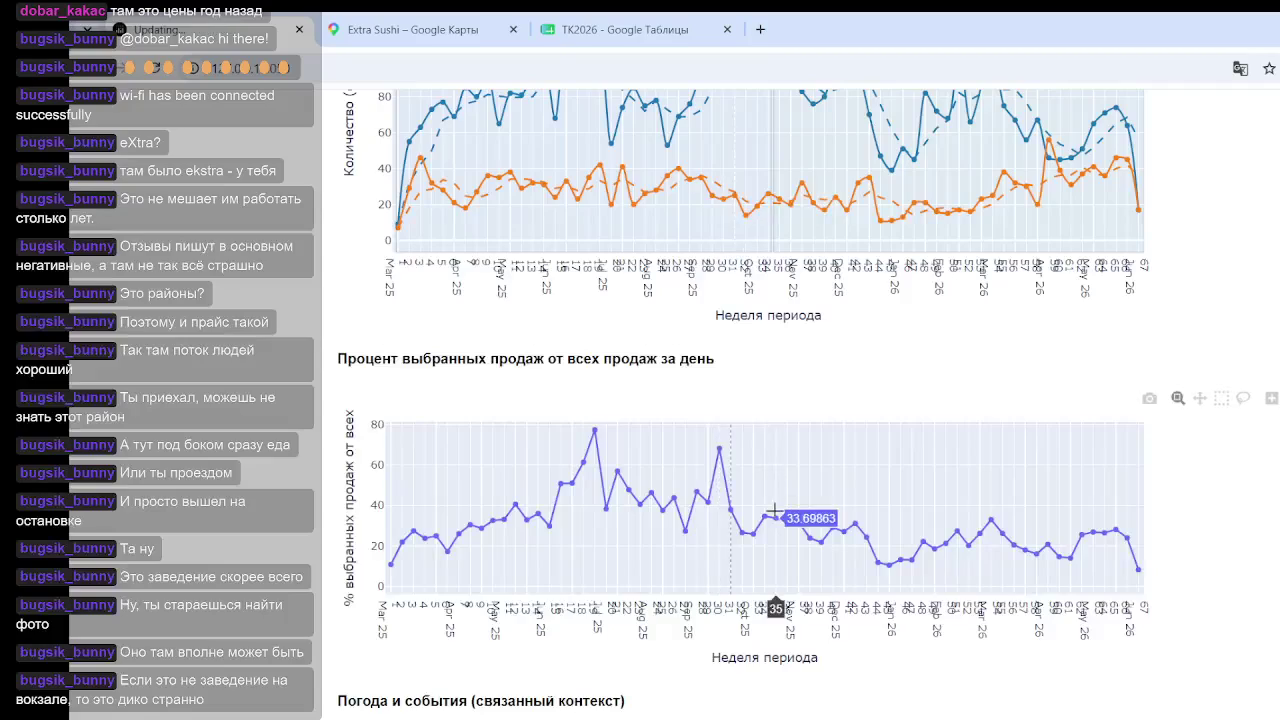
pyautogui.scroll(5, 803, 323)
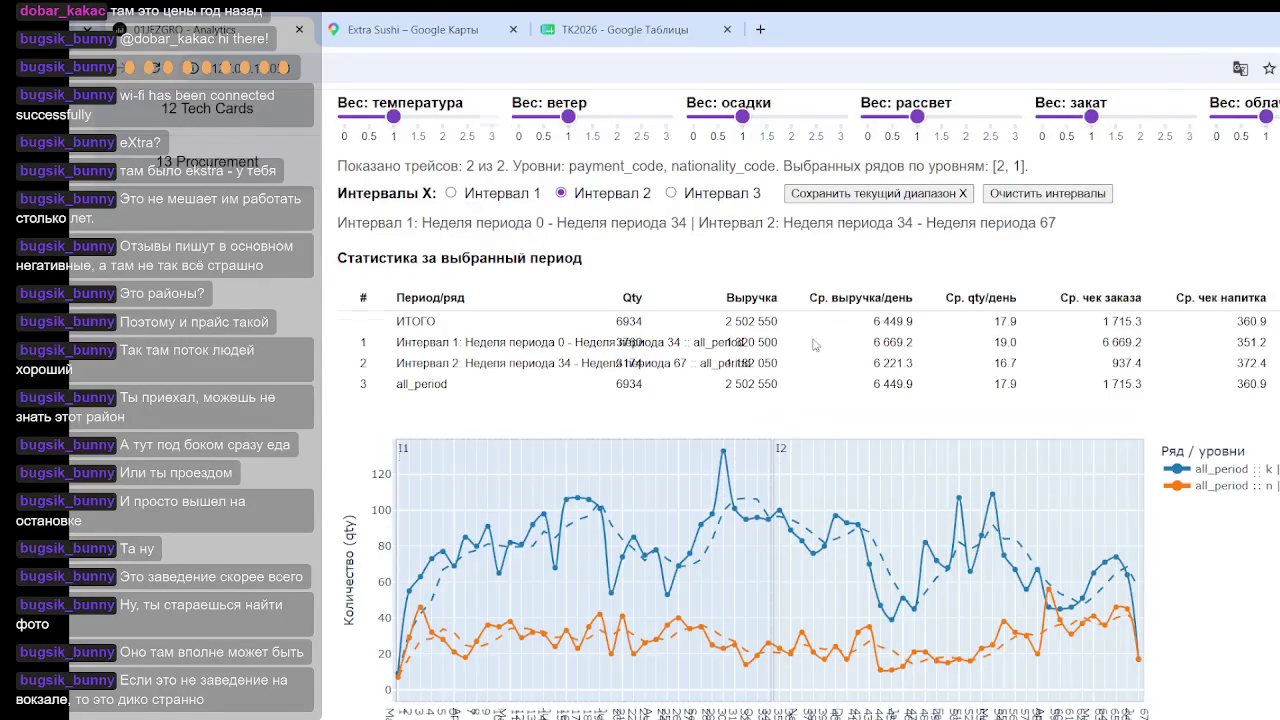
pyautogui.scroll(3, 820, 340)
pyautogui.scroll(-2, 955, 350)
pyautogui.scroll(-3, 955, 350)
pyautogui.scroll(-4, 952, 345)
pyautogui.scroll(-4, 952, 340)
pyautogui.scroll(6, 952, 340)
pyautogui.scroll(3, 935, 330)
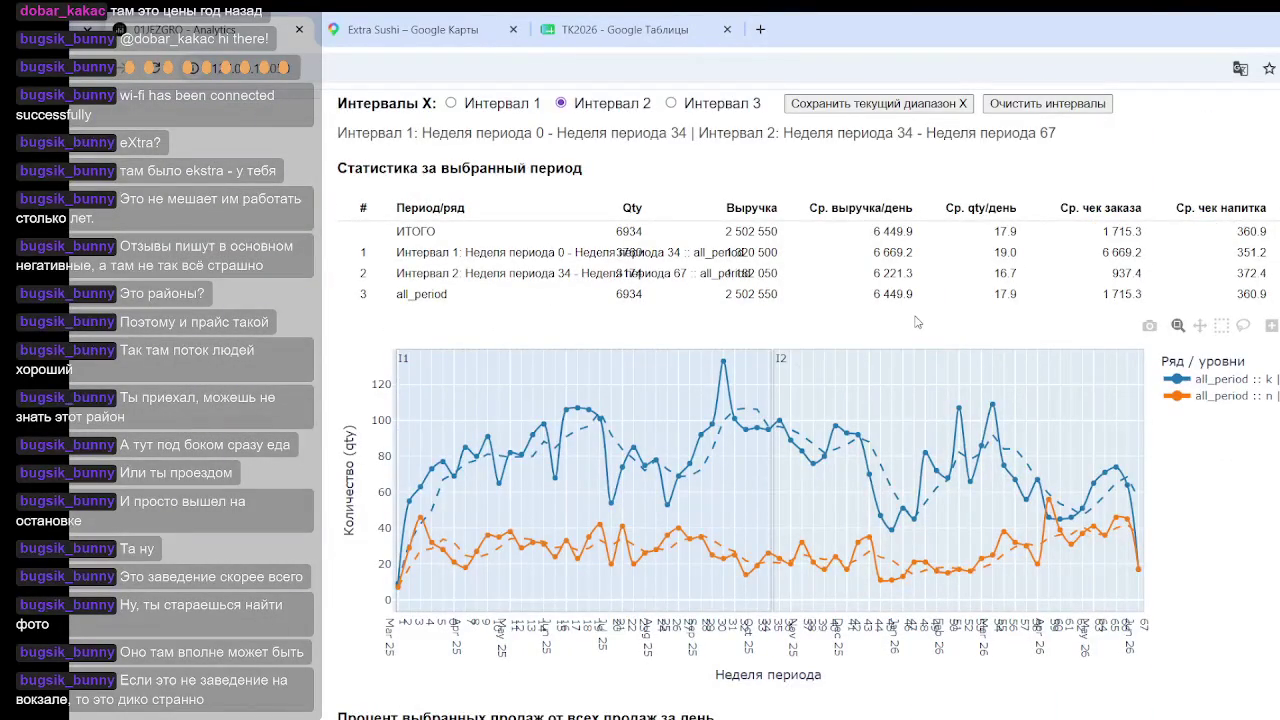
pyautogui.scroll(-2, 560, 340)
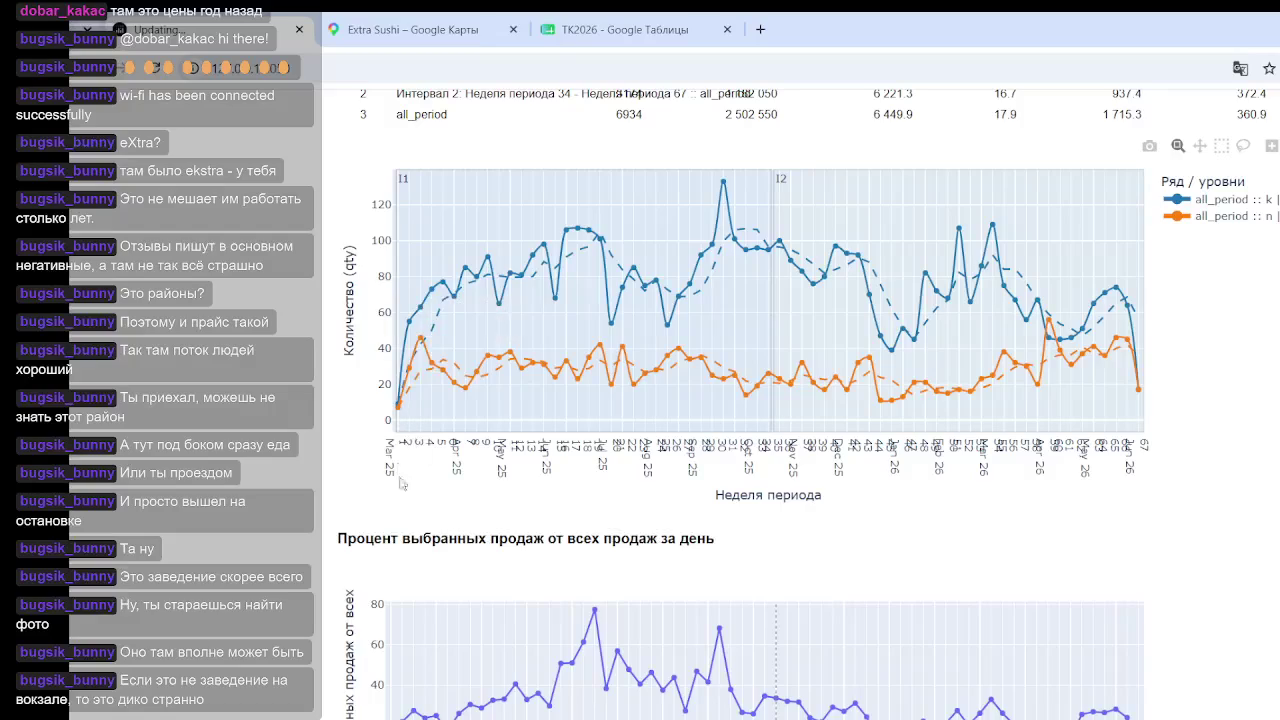
pyautogui.scroll(4, 348, 510)
pyautogui.scroll(1, 620, 588)
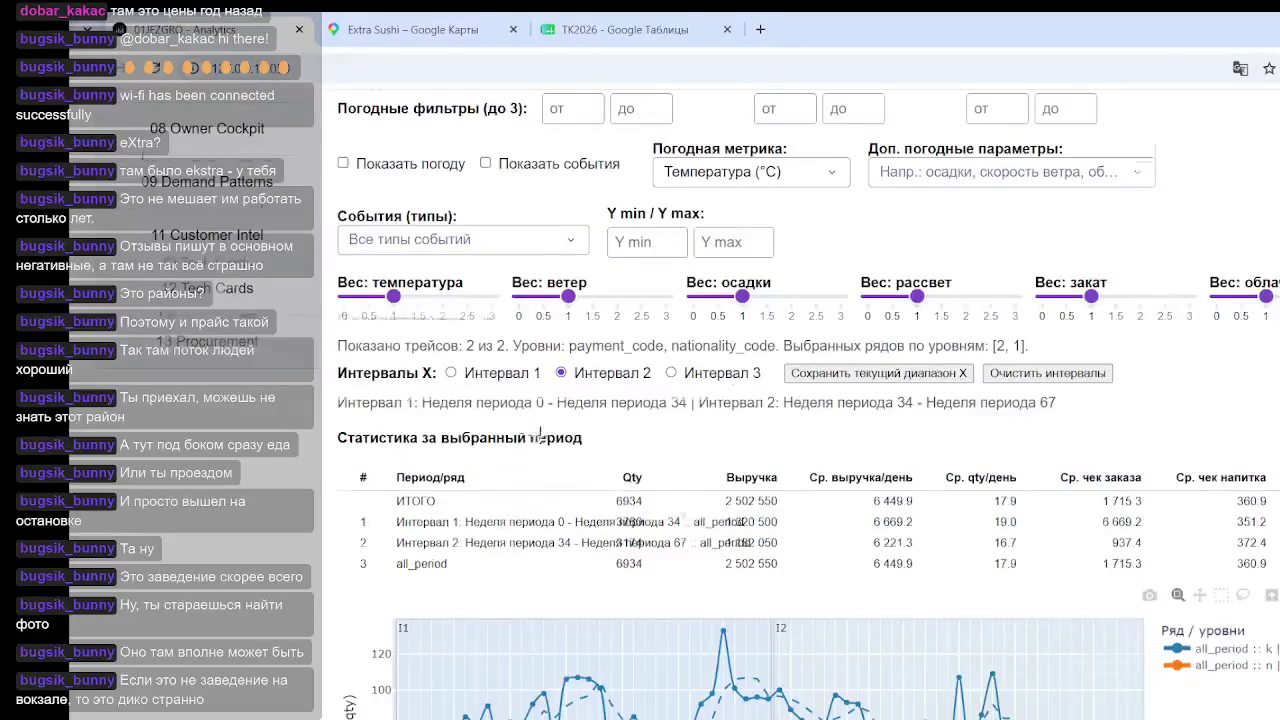
pyautogui.scroll(-5, 620, 588)
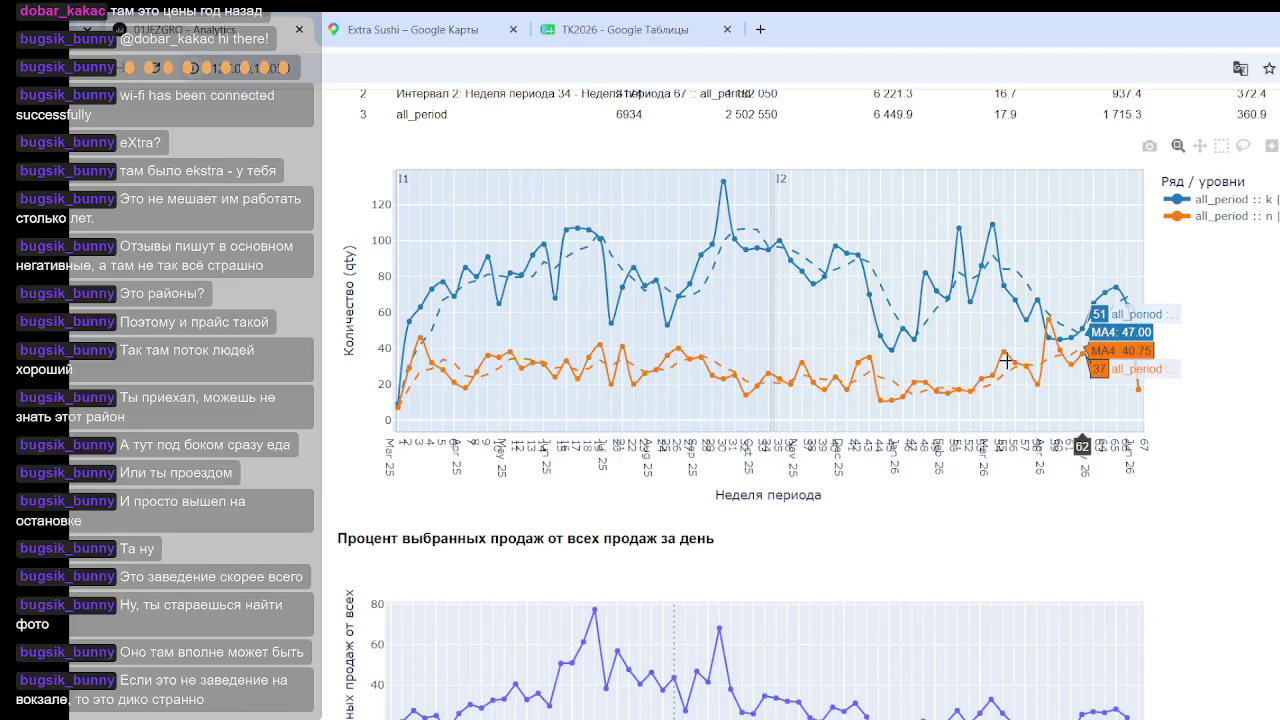
pyautogui.moveTo(888, 358)
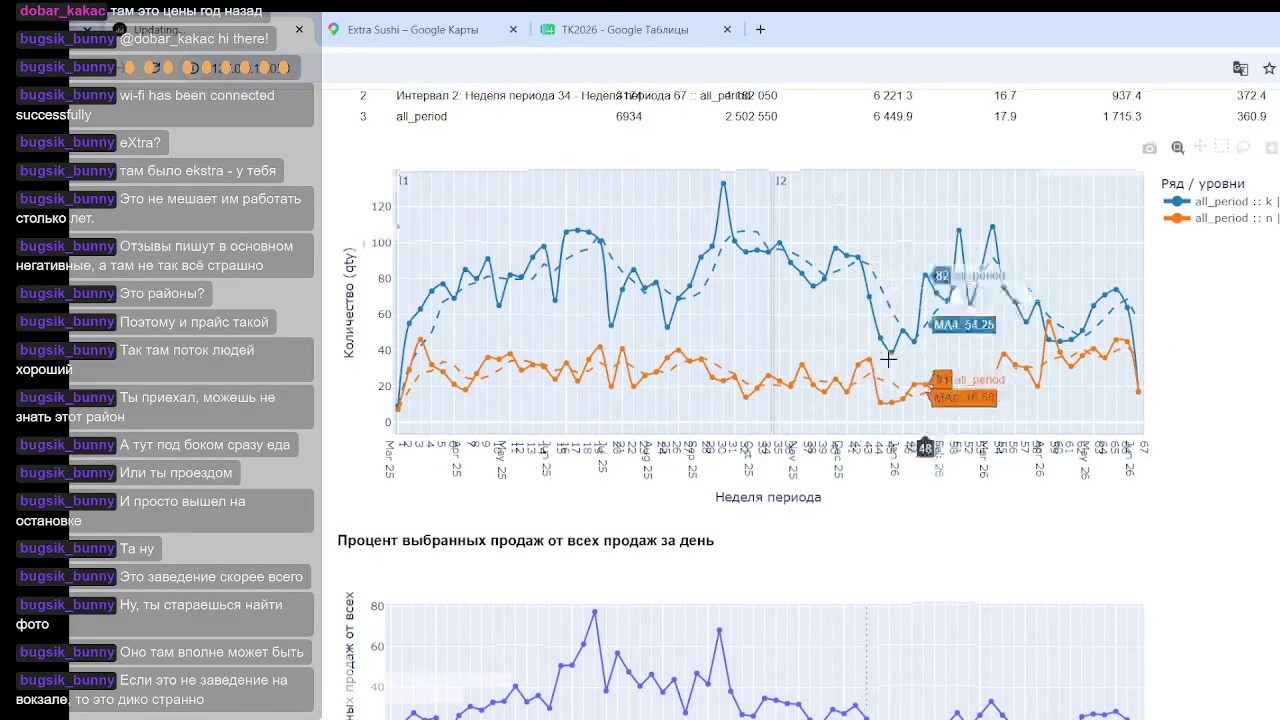
# Step: Scroll between the Интервалы X controls and the statistics table to review the intervals
pyautogui.scroll(3, 888, 358)
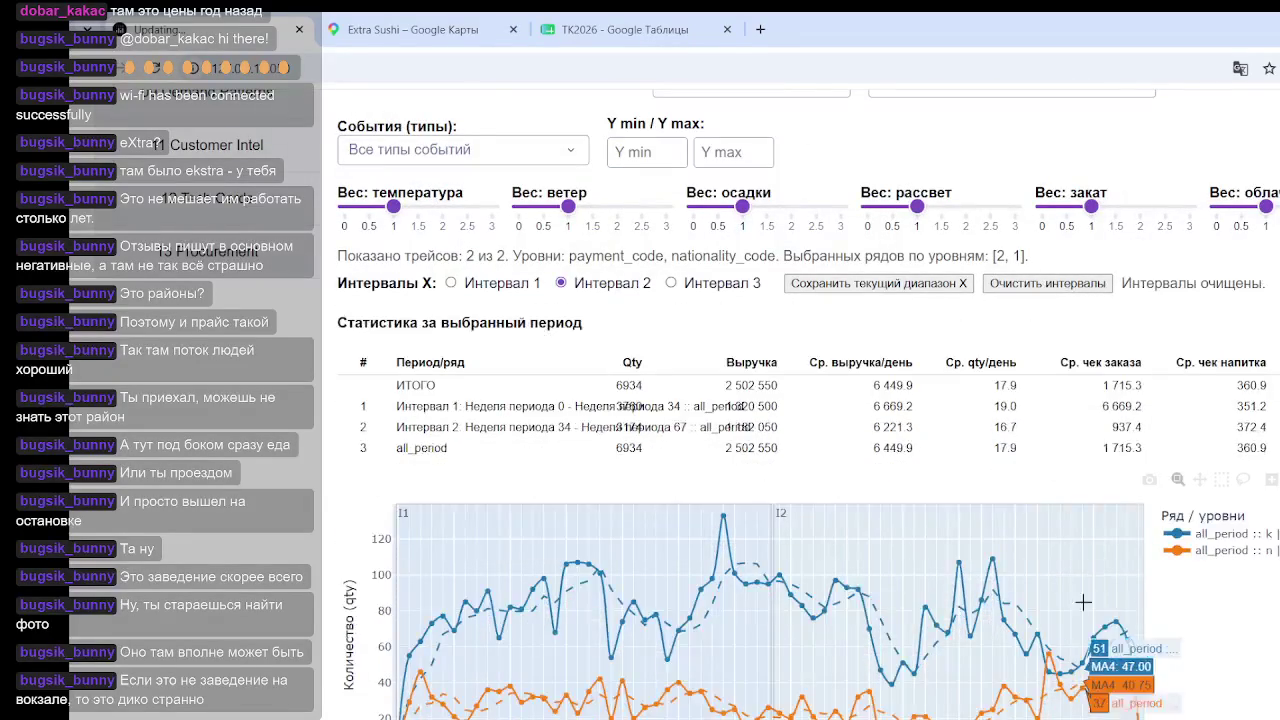
pyautogui.scroll(-3, 1079, 266)
pyautogui.scroll(3, 1079, 266)
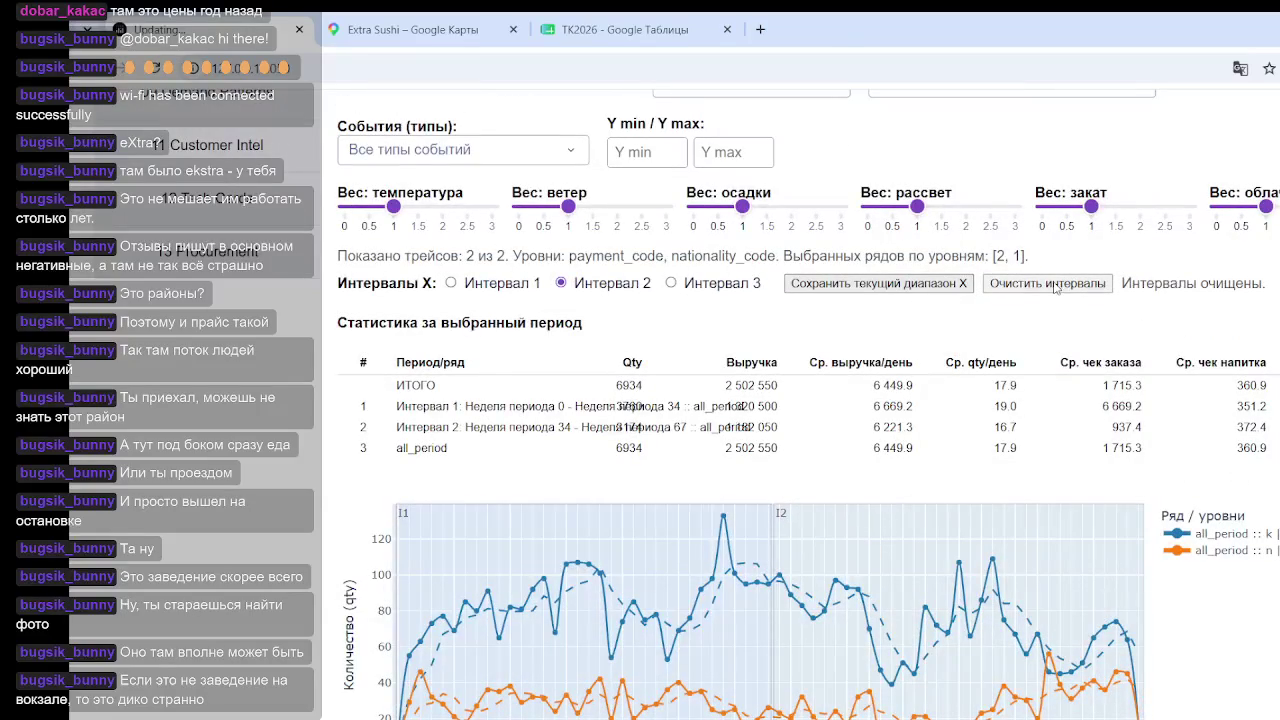
pyautogui.scroll(-4, 1040, 370)
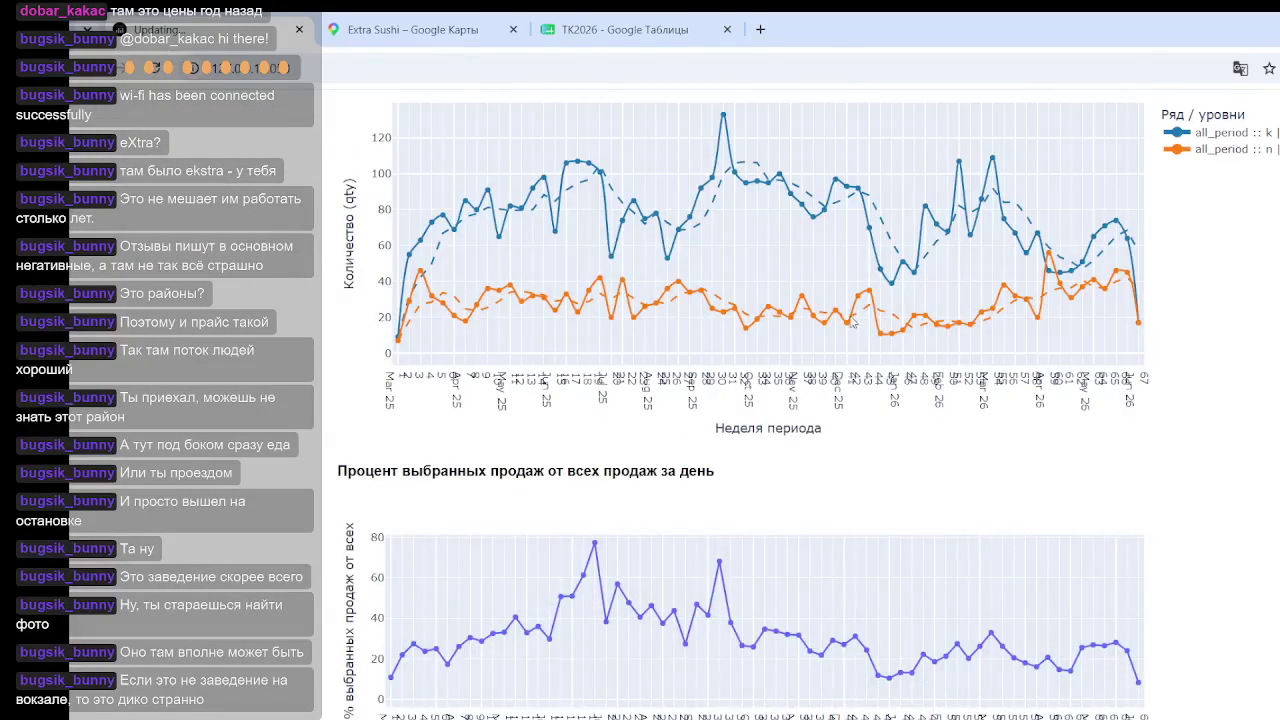
pyautogui.scroll(2, 853, 323)
pyautogui.scroll(3, 1000, 440)
pyautogui.scroll(-3, 1007, 447)
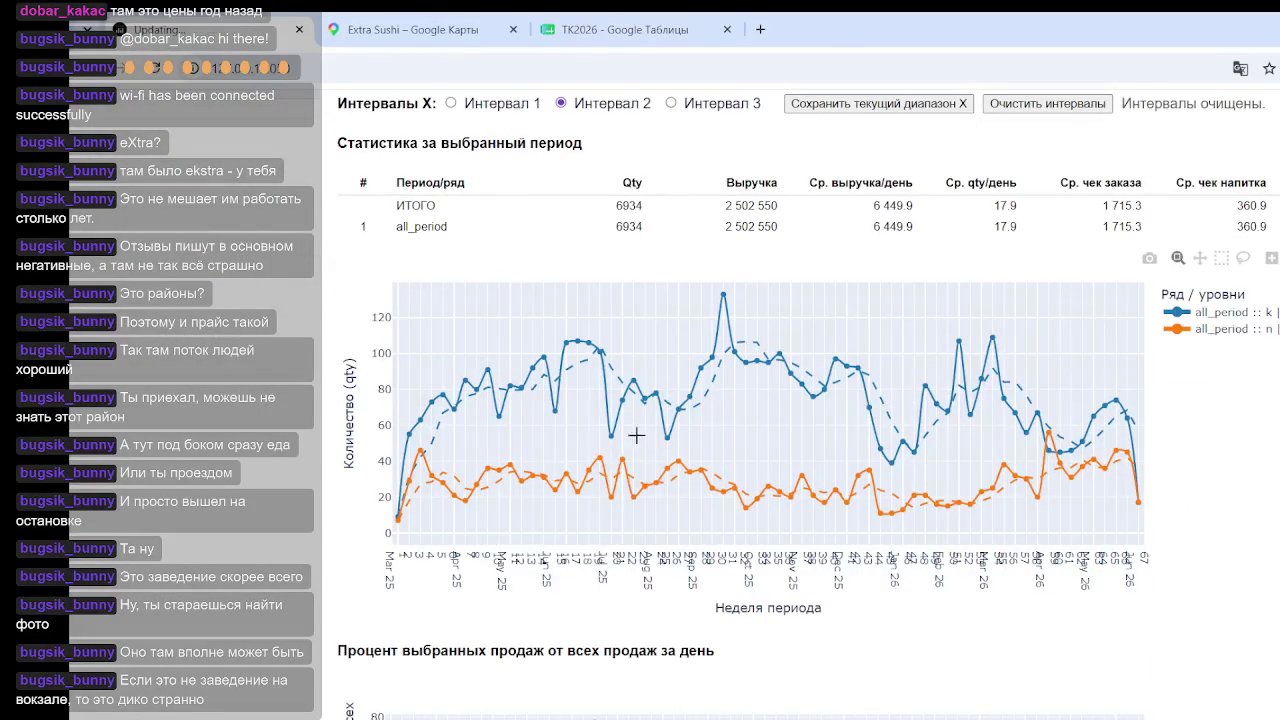
pyautogui.scroll(-2, 920, 487)
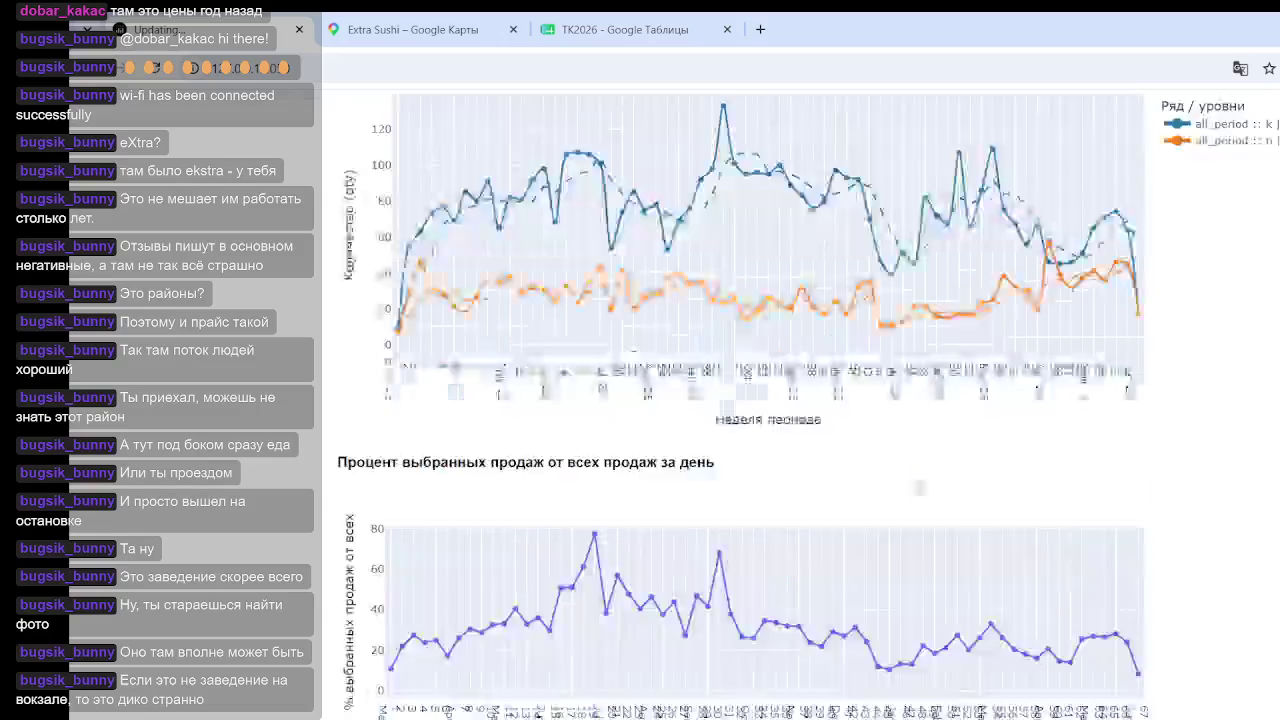
pyautogui.scroll(3, 920, 487)
pyautogui.scroll(3, 920, 487)
pyautogui.scroll(4, 920, 487)
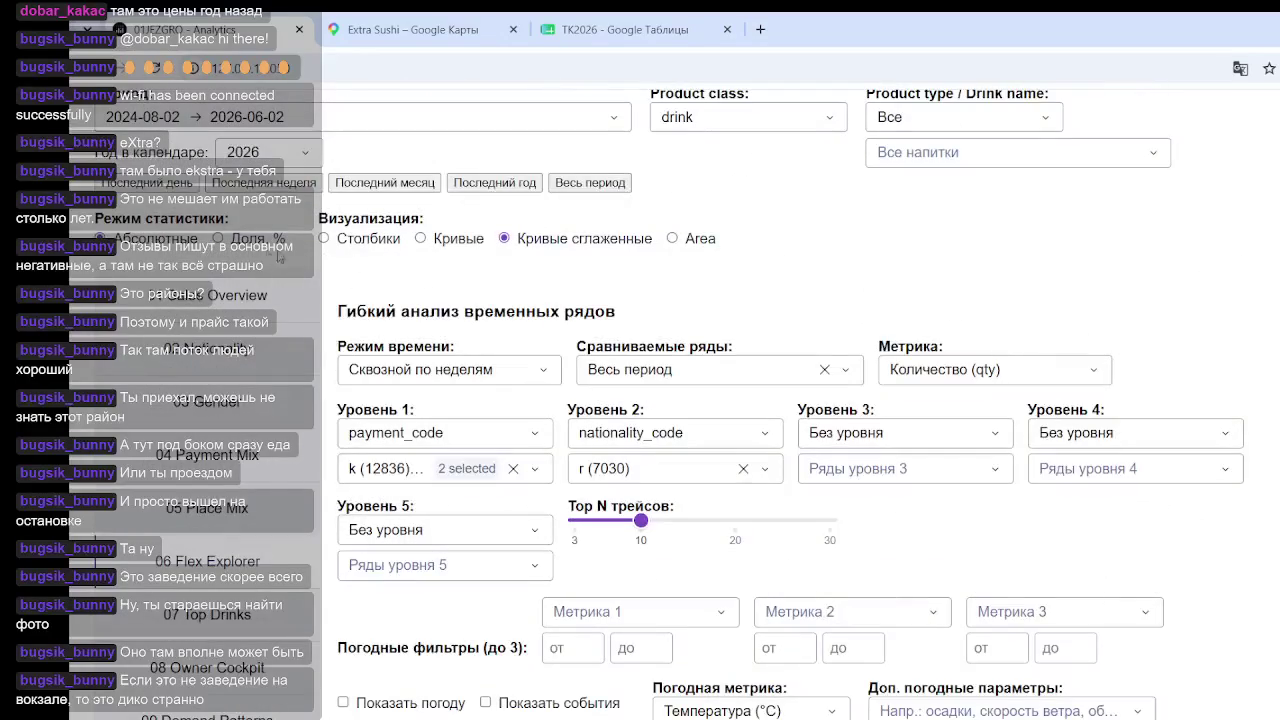
# Step: Scroll down to the weekly chart now showing each series as a percentage share
pyautogui.scroll(-1, 996, 406)
pyautogui.scroll(-6, 1014, 406)
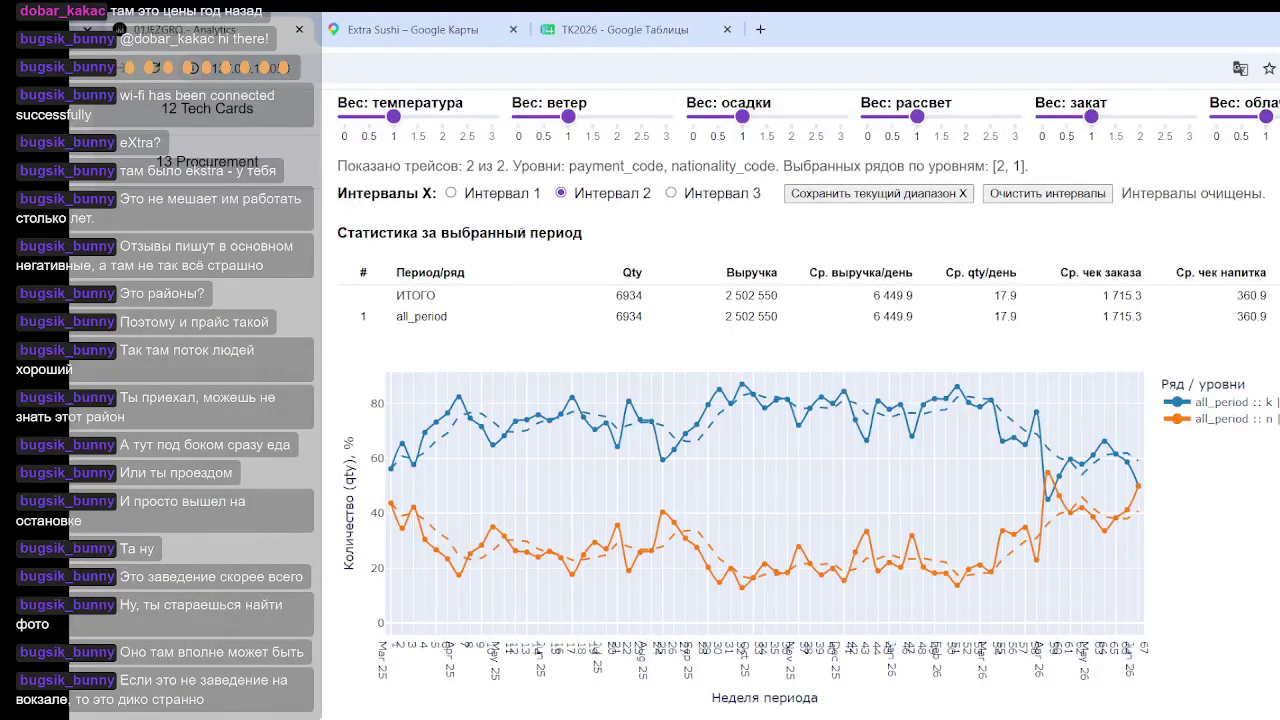
pyautogui.moveTo(1143, 490)
pyautogui.moveTo(765, 500)
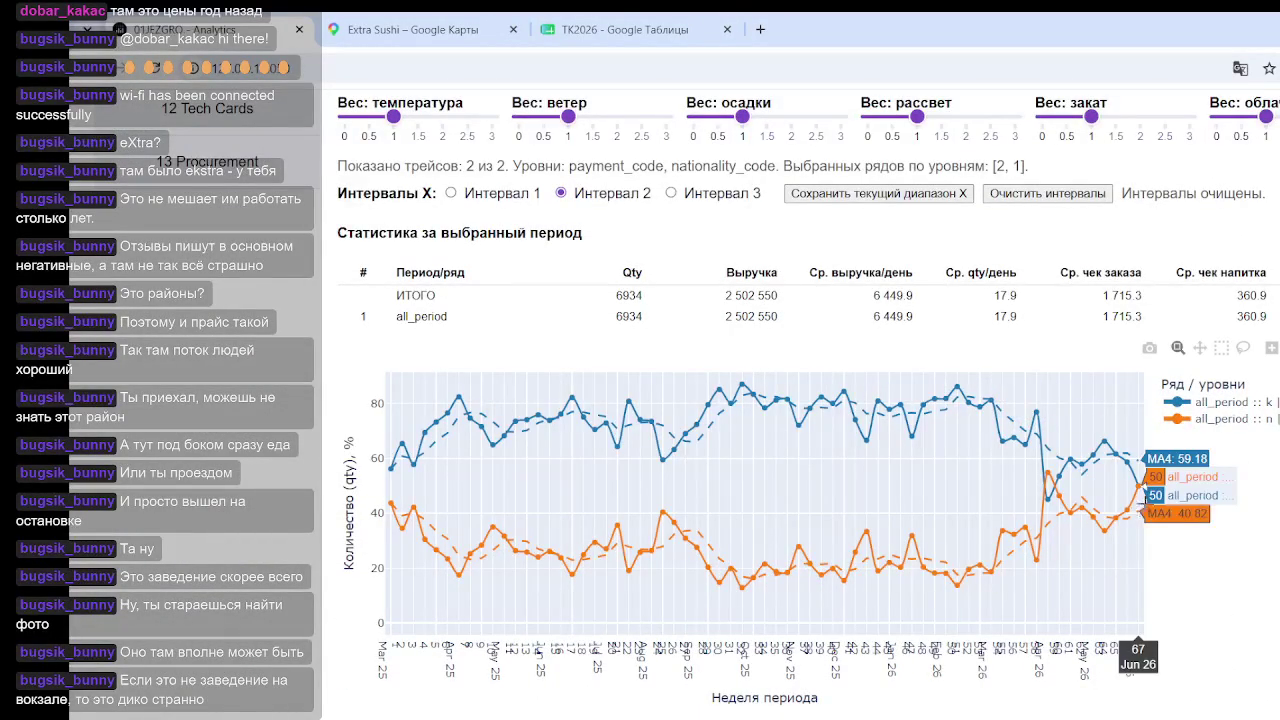
pyautogui.scroll(-2, 1100, 440)
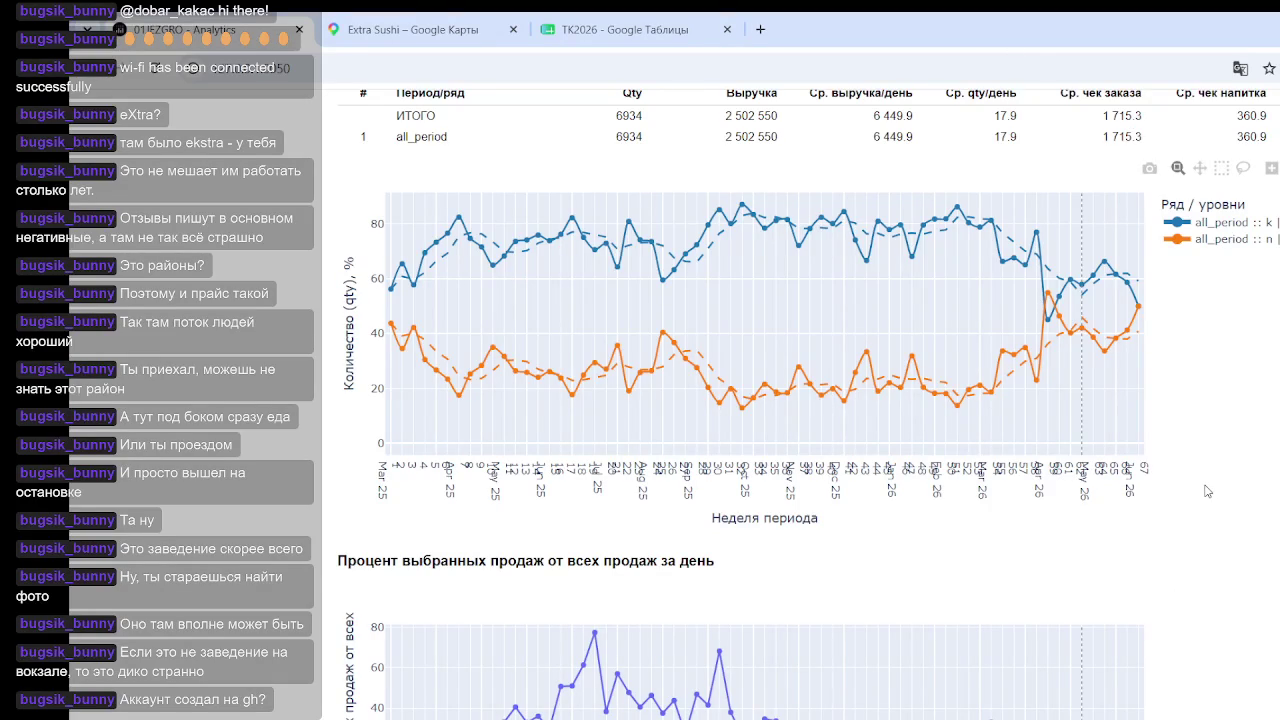
pyautogui.scroll(-2, 1183, 401)
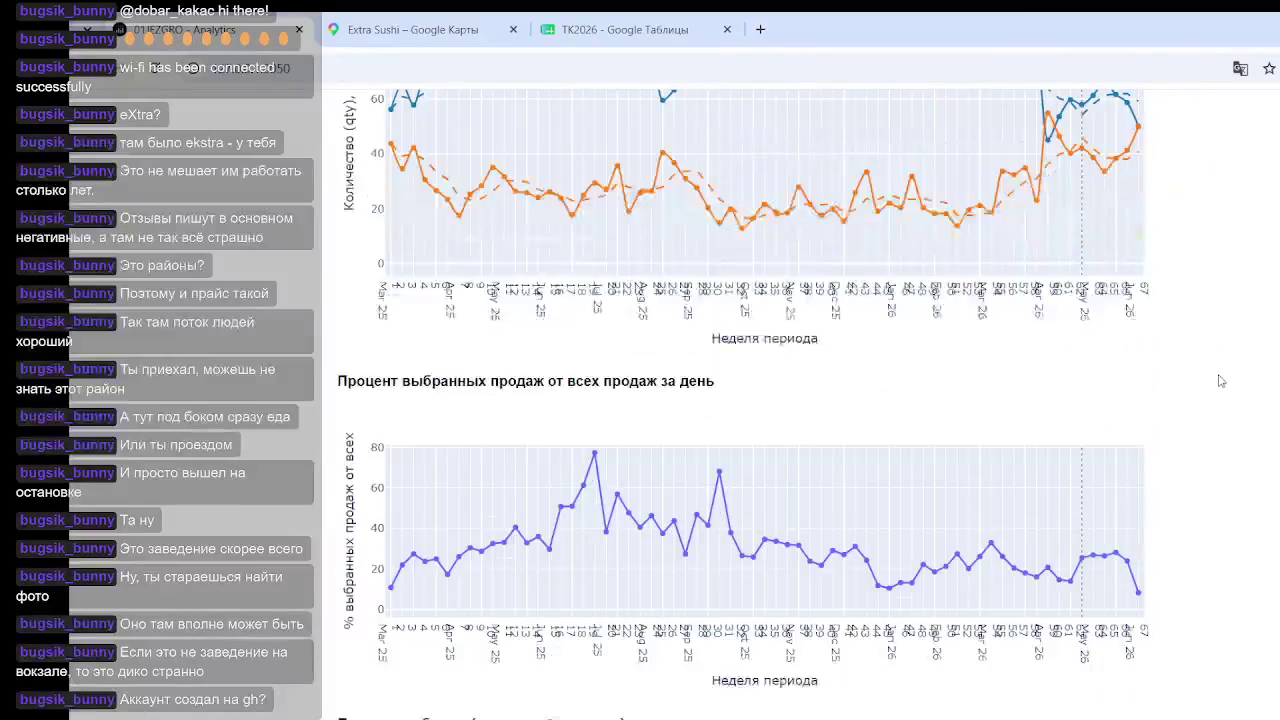
pyautogui.scroll(5, 1237, 376)
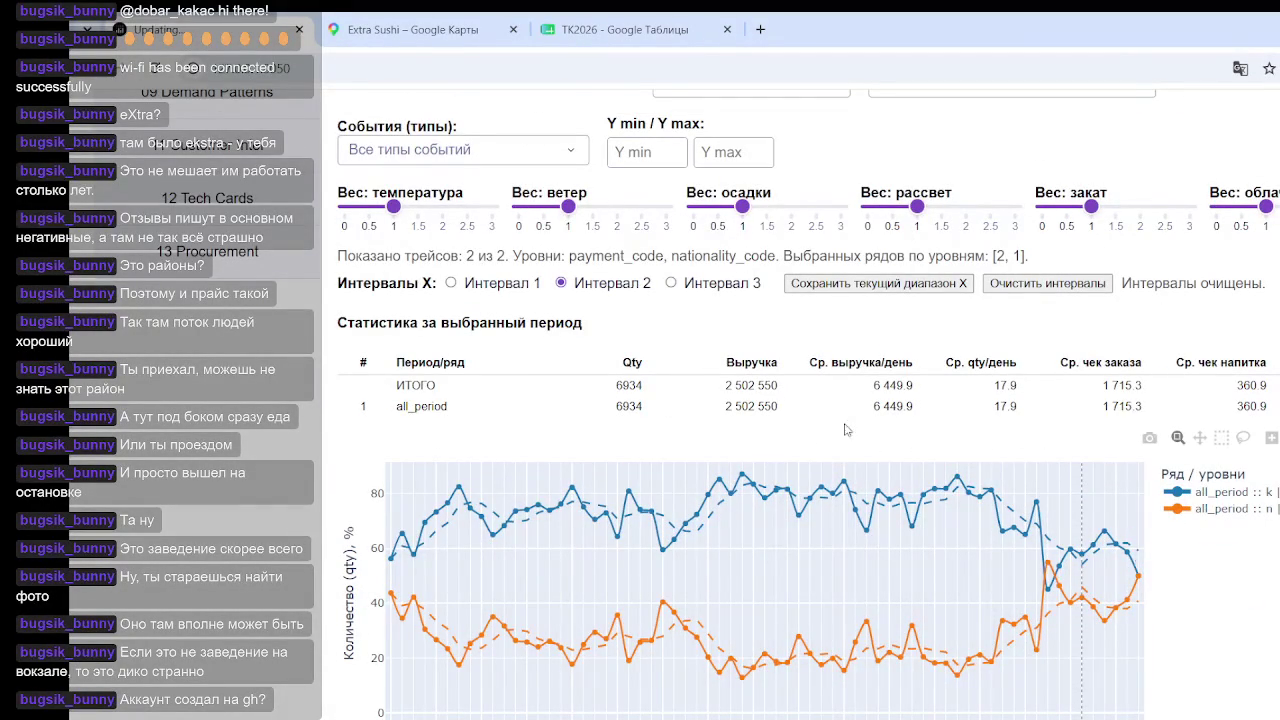
pyautogui.moveTo(397, 408)
pyautogui.mouseDown()
pyautogui.moveTo(1121, 418)
pyautogui.moveTo(391, 414)
pyautogui.mouseUp()
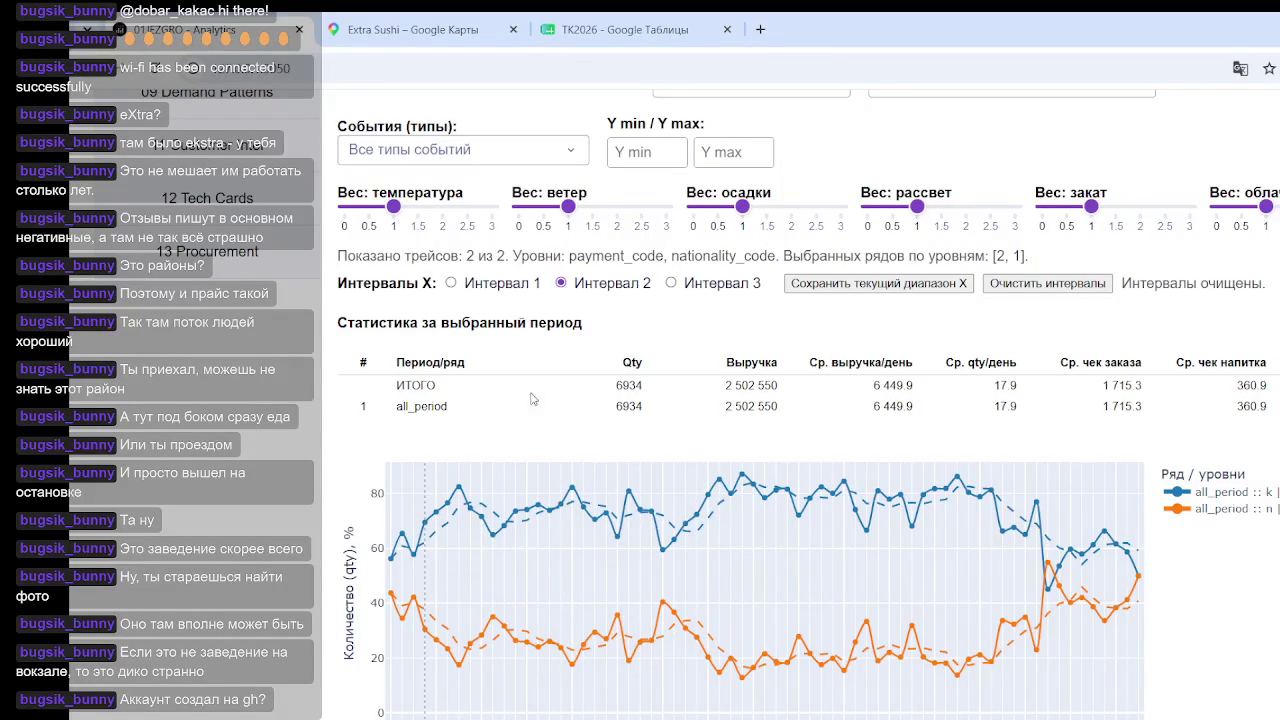
pyautogui.moveTo(344, 406); pyautogui.dragTo(690, 416)
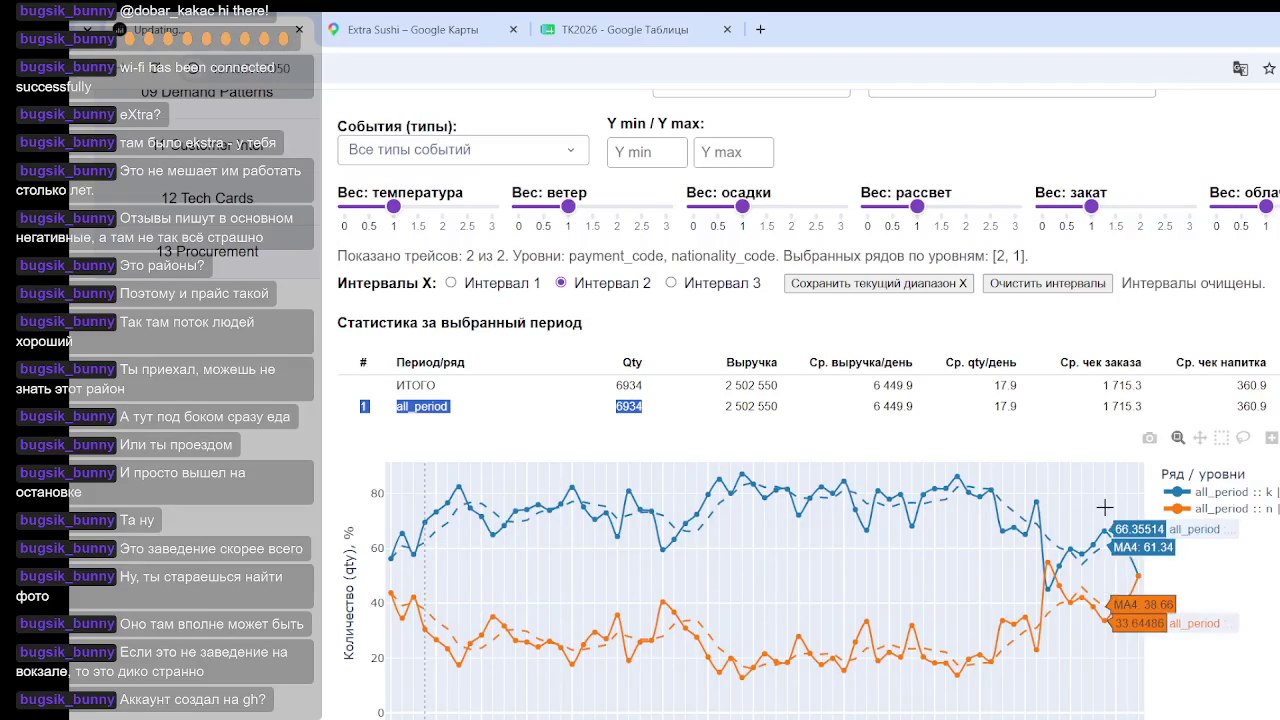
pyautogui.moveTo(912, 600)
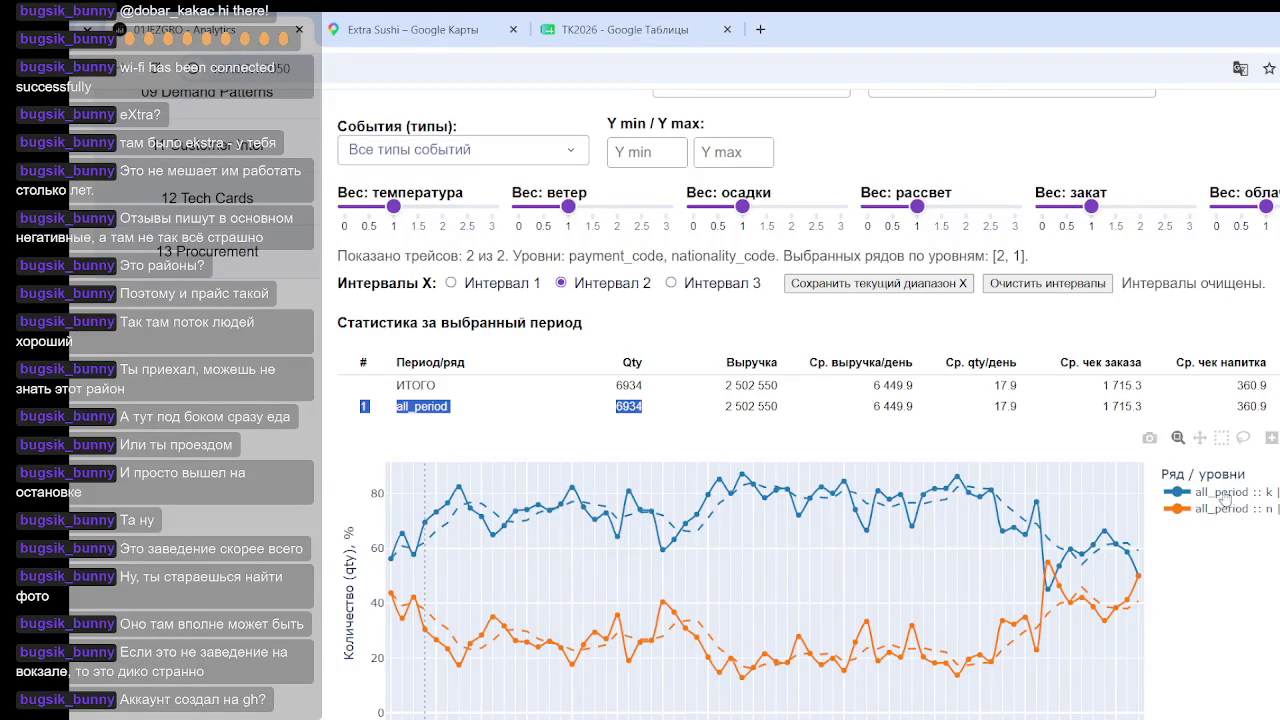
pyautogui.click(462, 405)
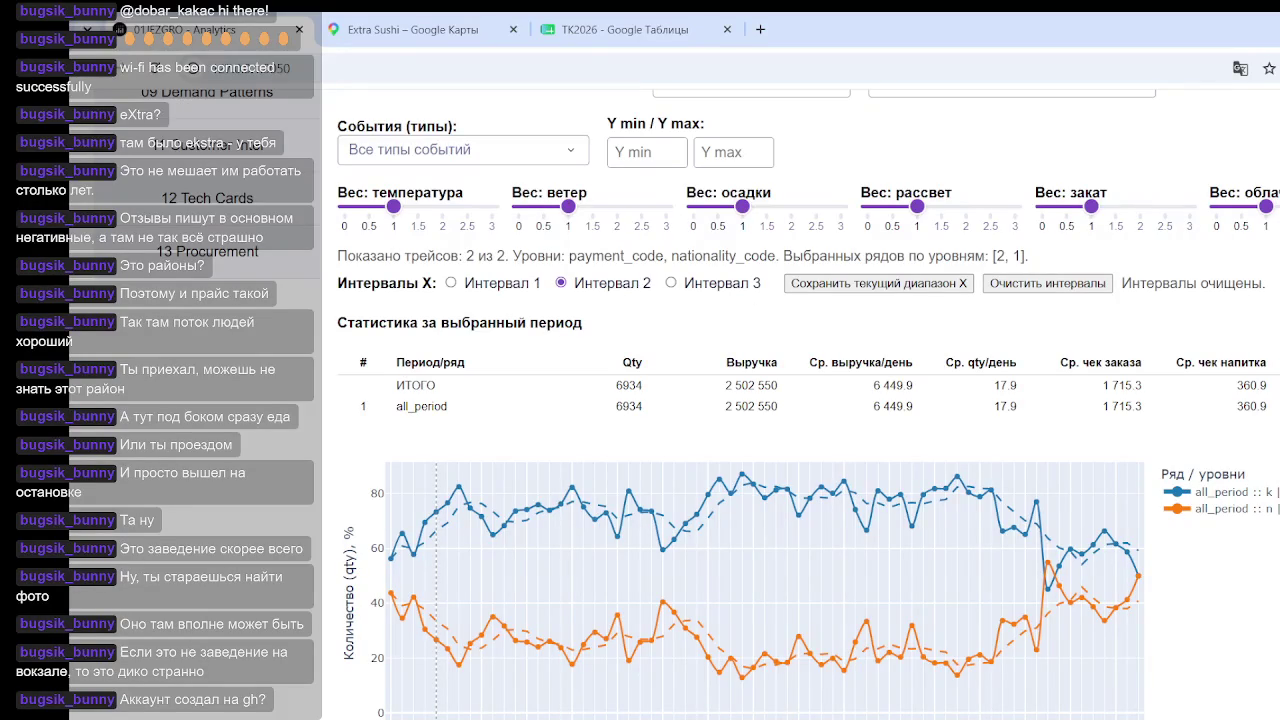
pyautogui.scroll(1, 800, 400)
pyautogui.scroll(-2, 800, 400)
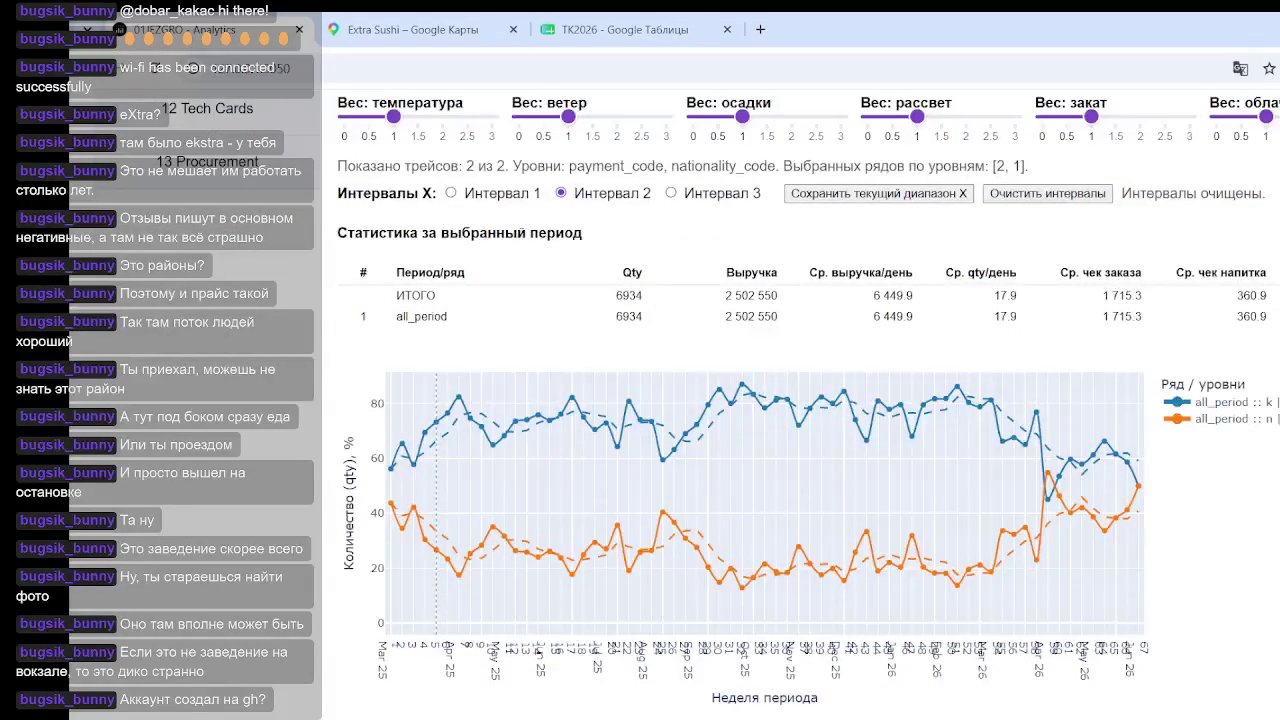
pyautogui.scroll(-2, 800, 400)
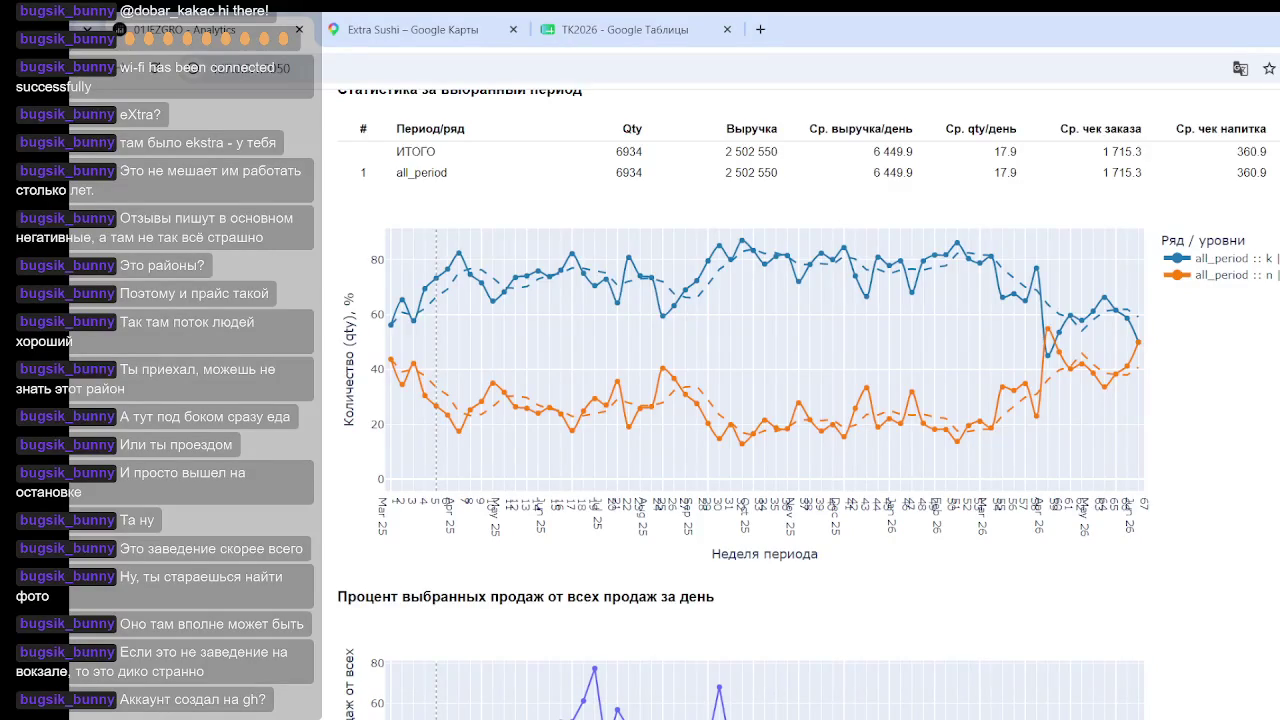
pyautogui.scroll(-2, 800, 400)
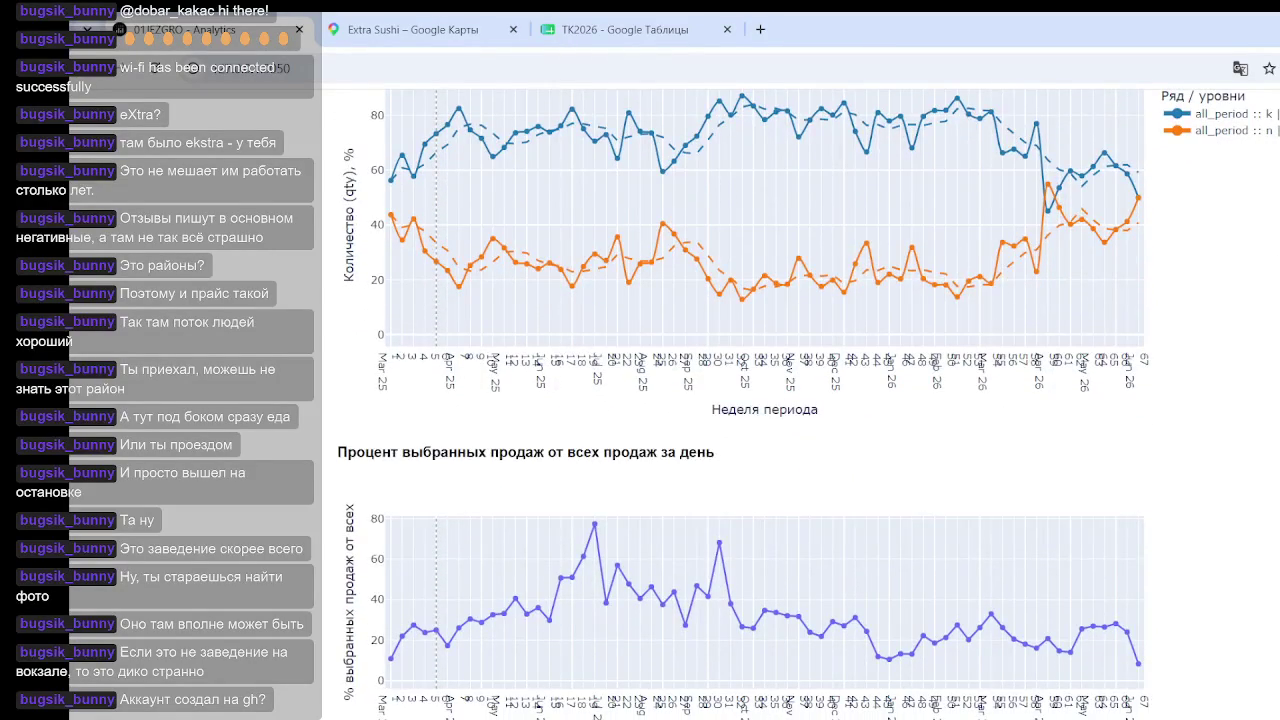
pyautogui.scroll(-1, 800, 400)
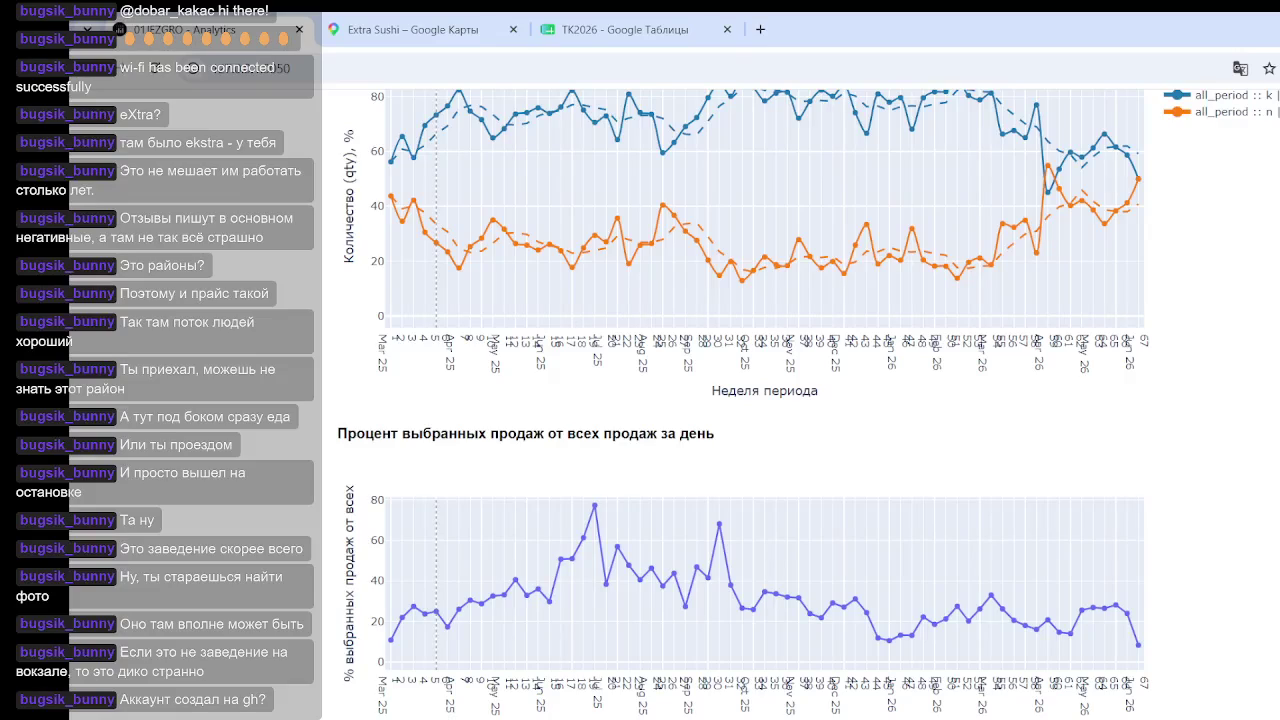
pyautogui.scroll(2, 800, 400)
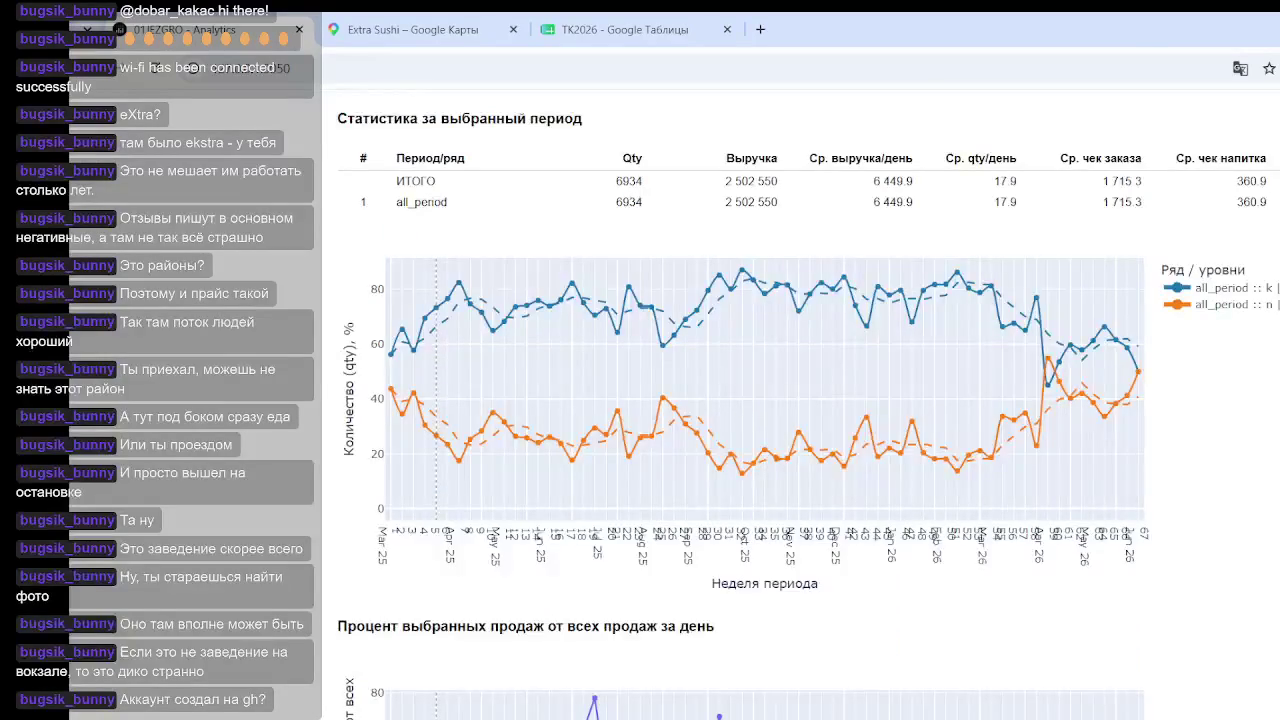
pyautogui.scroll(1, 800, 400)
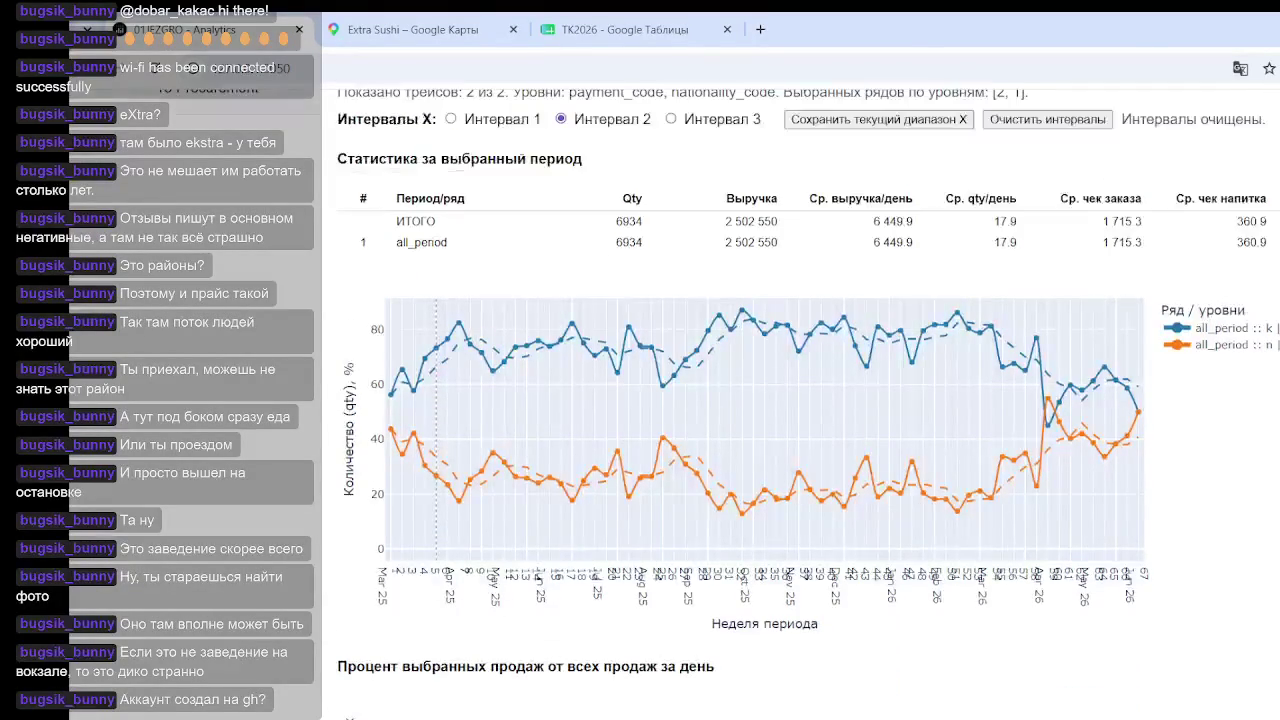
pyautogui.scroll(1, 800, 400)
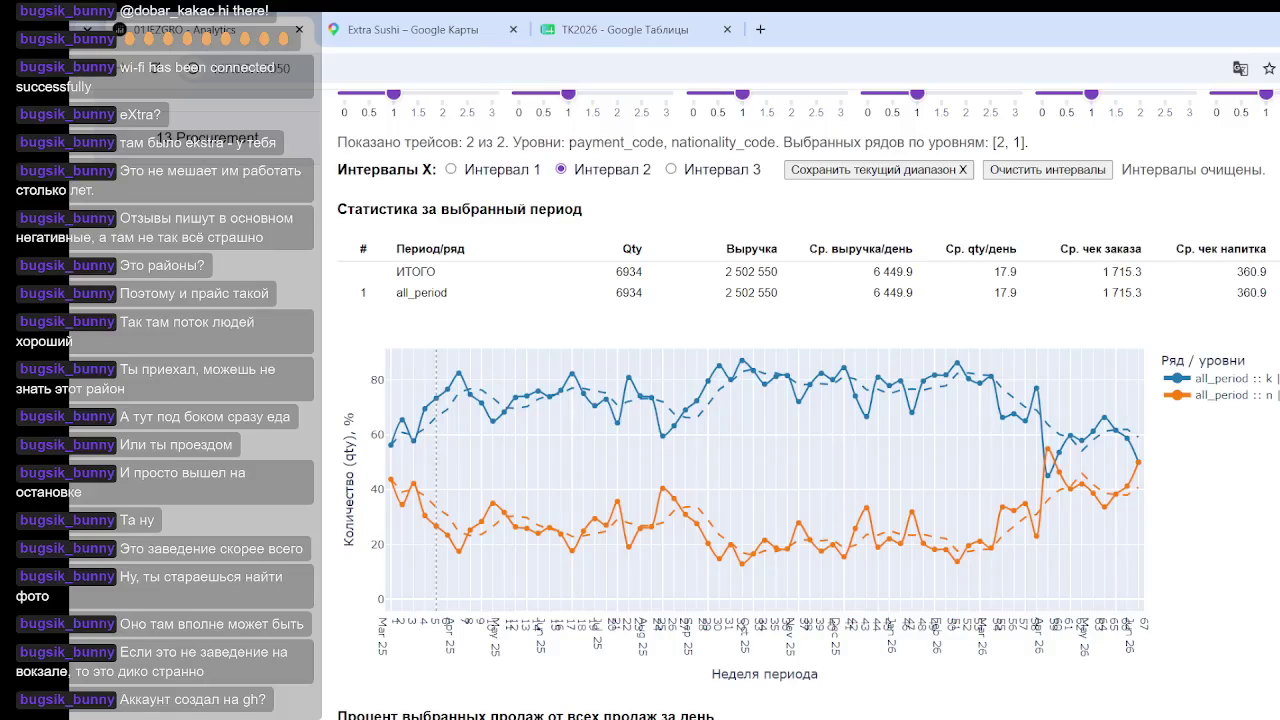
pyautogui.scroll(1, 800, 400)
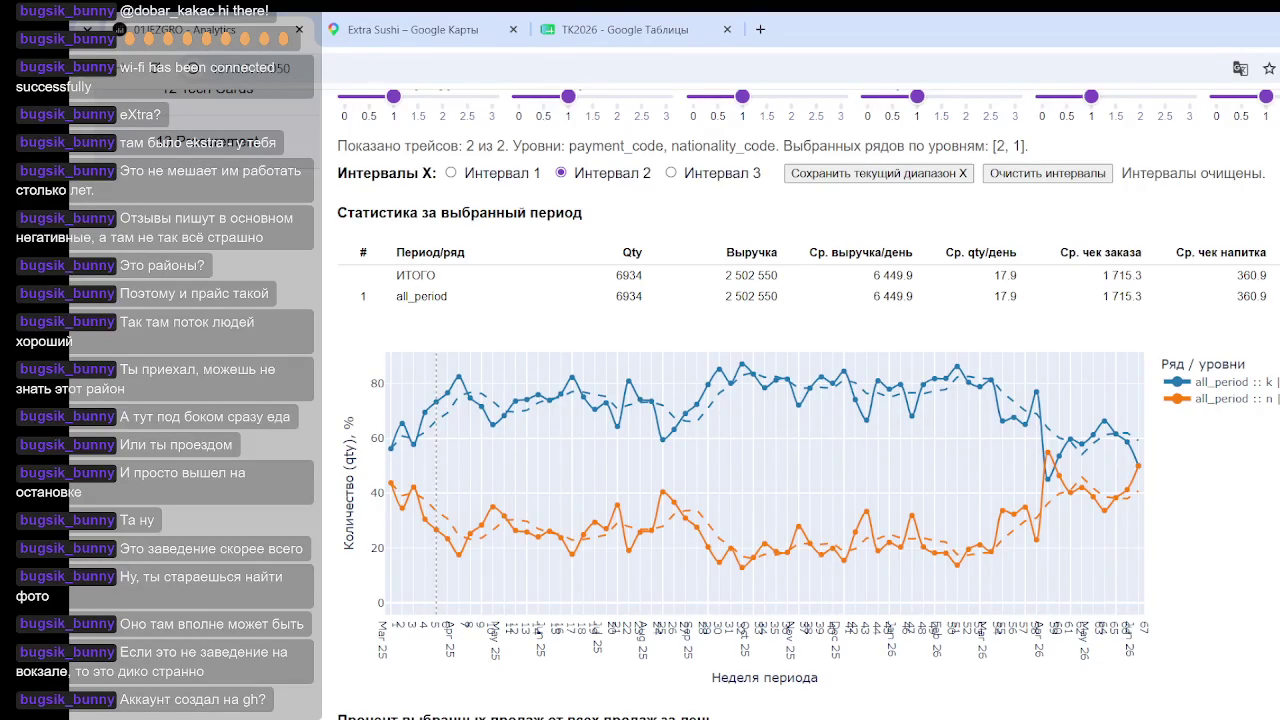
pyautogui.scroll(-1, 96, 400)
pyautogui.scroll(4, 96, 400)
pyautogui.scroll(3, 96, 400)
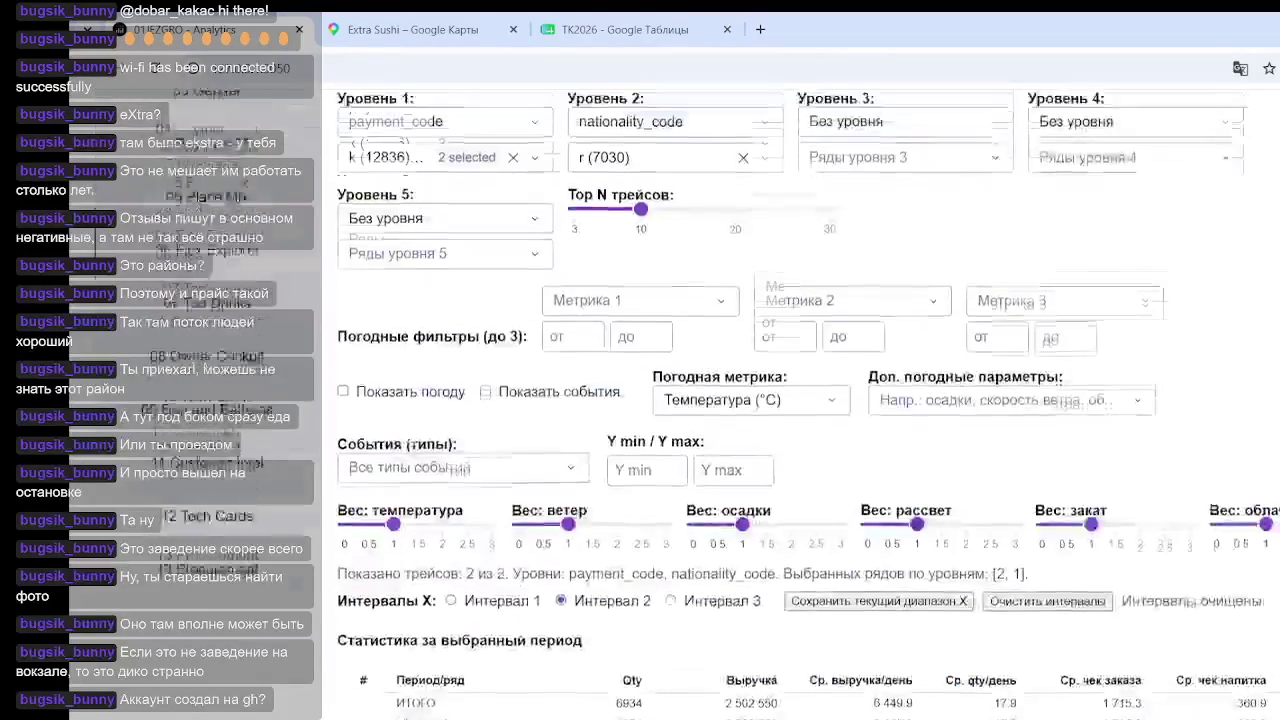
# Step: Swap the level 2 series from nationality r (7030) to nationality s (16274)
pyautogui.click(743, 408)
pyautogui.click(745, 408)
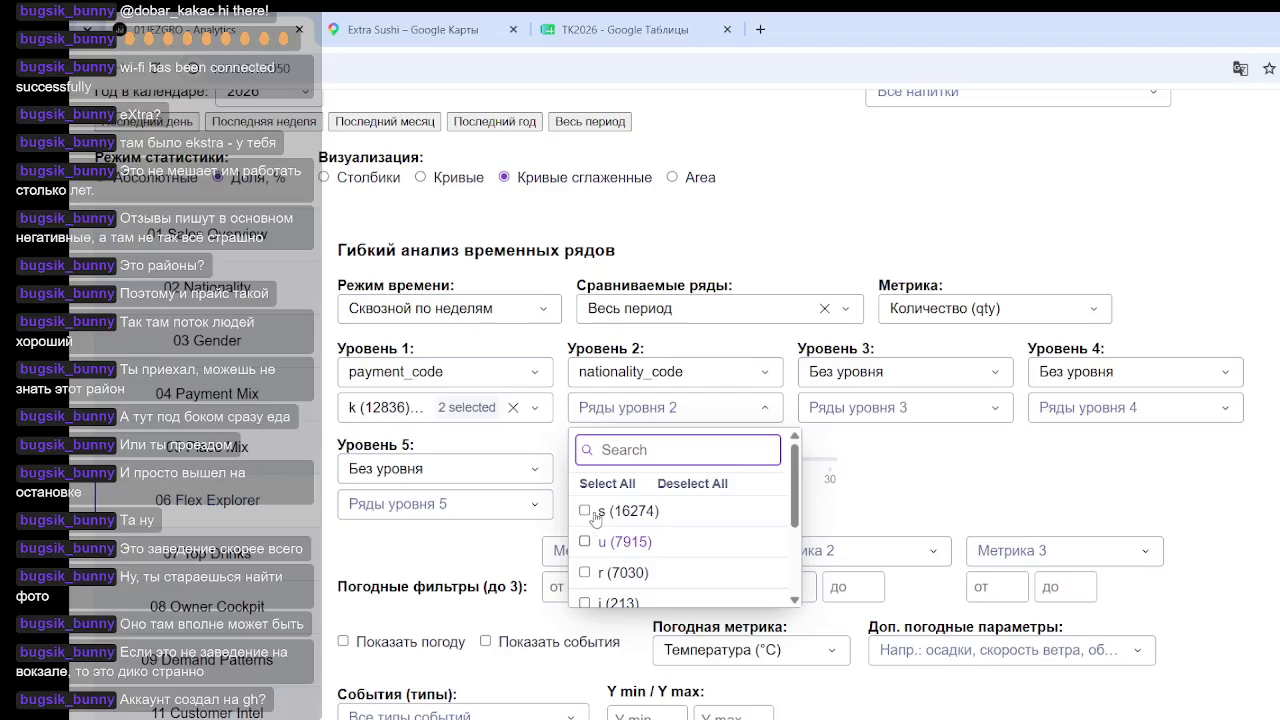
pyautogui.press('Return')
pyautogui.click(1234, 454)
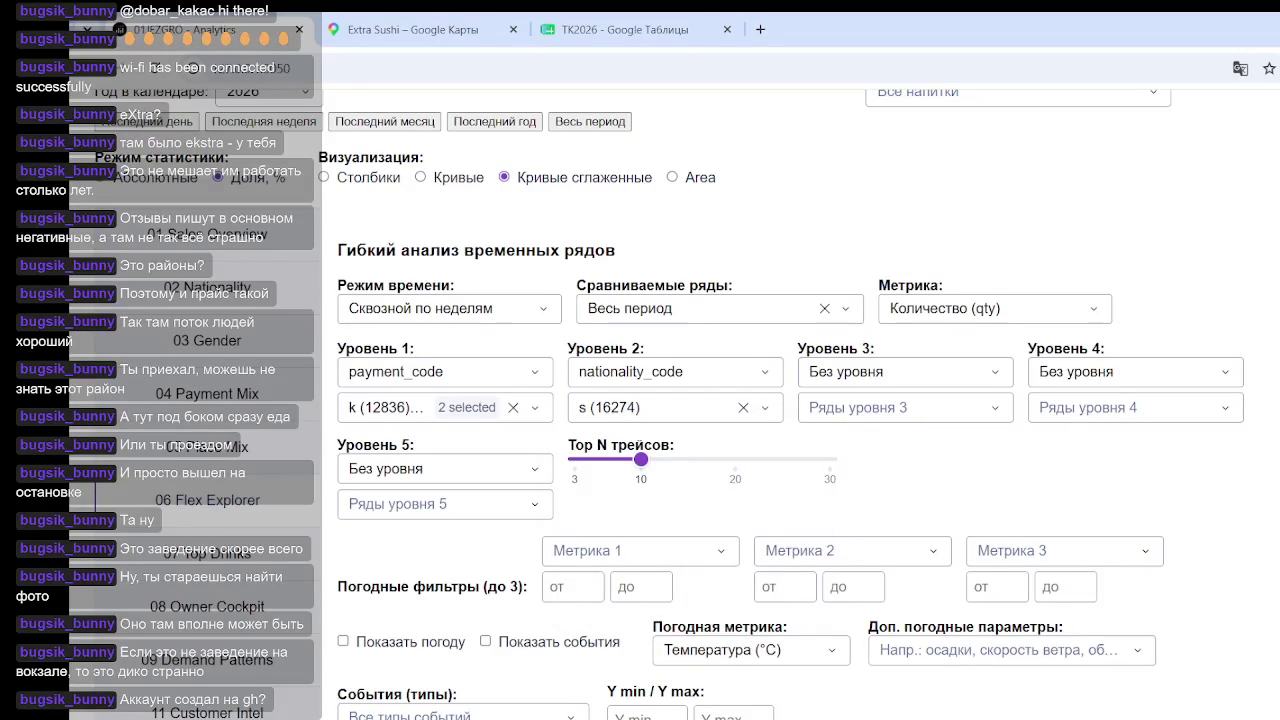
pyautogui.scroll(-5, 800, 400)
pyautogui.scroll(-2, 800, 400)
pyautogui.scroll(1, 800, 400)
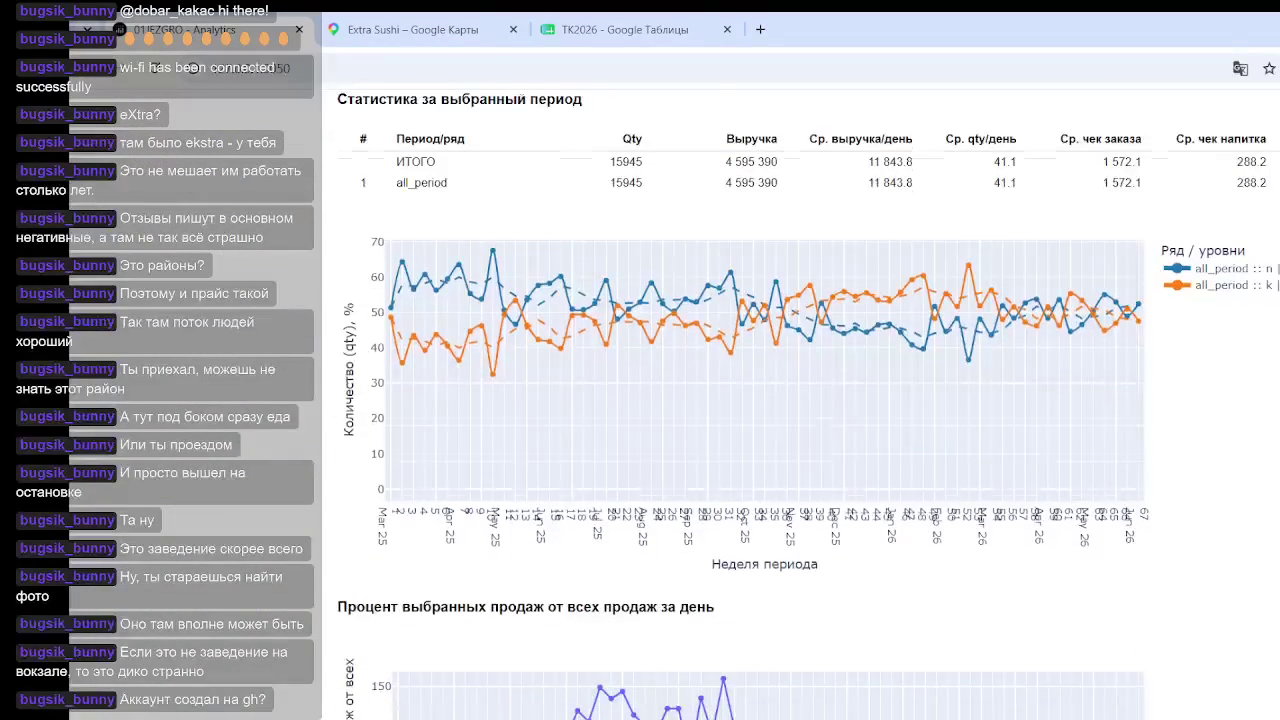
pyautogui.scroll(1, 800, 400)
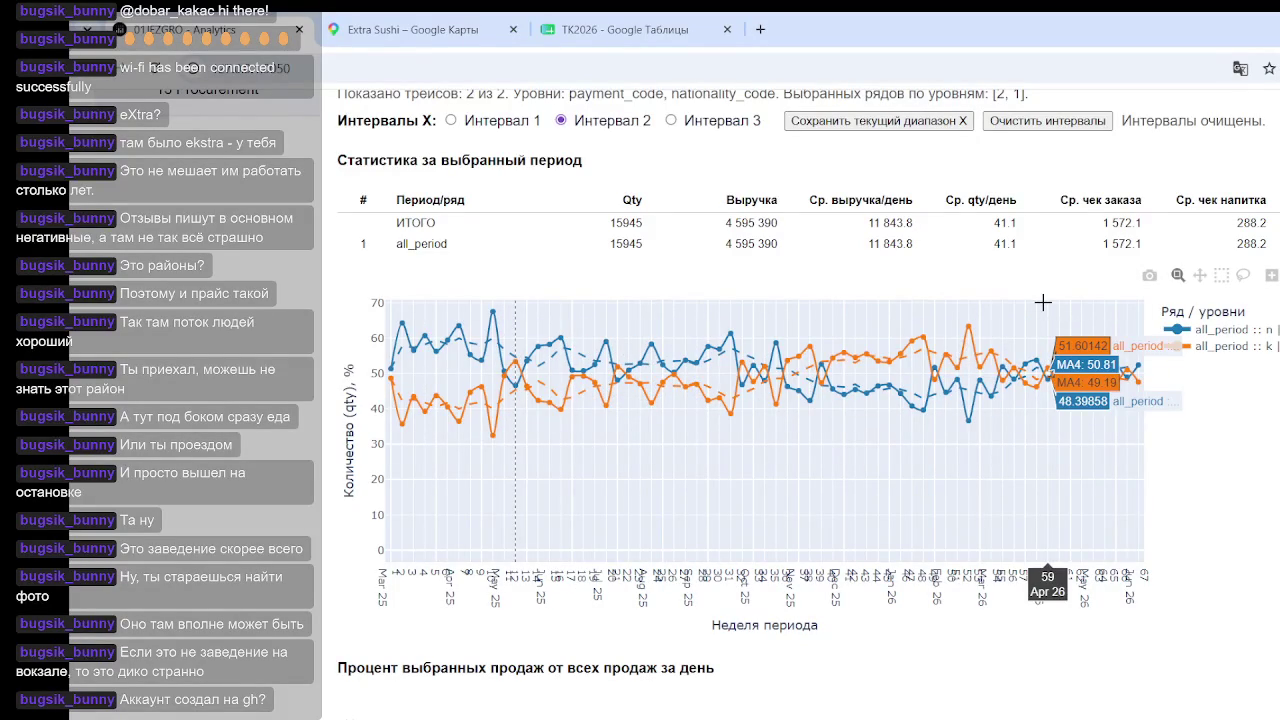
# Step: Move the period marker to week 59 on the nationality-s k/n share chart
pyautogui.click(1043, 302)
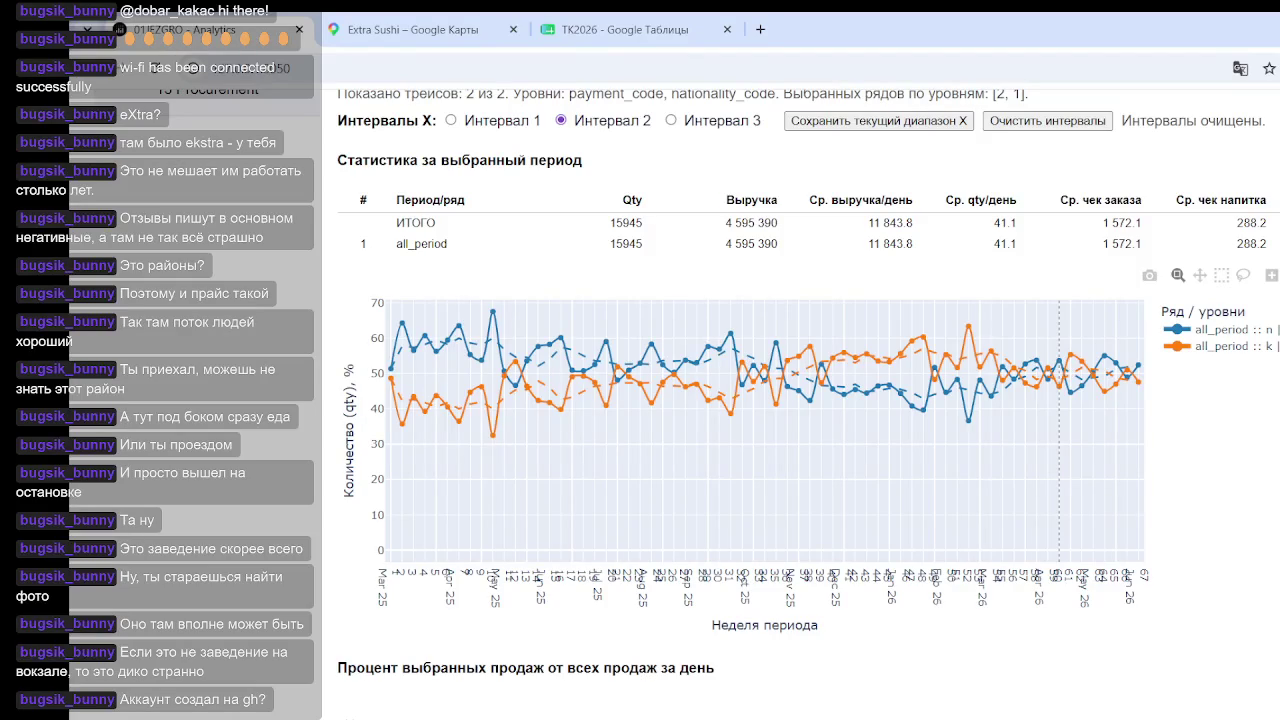
pyautogui.moveTo(1115, 403)
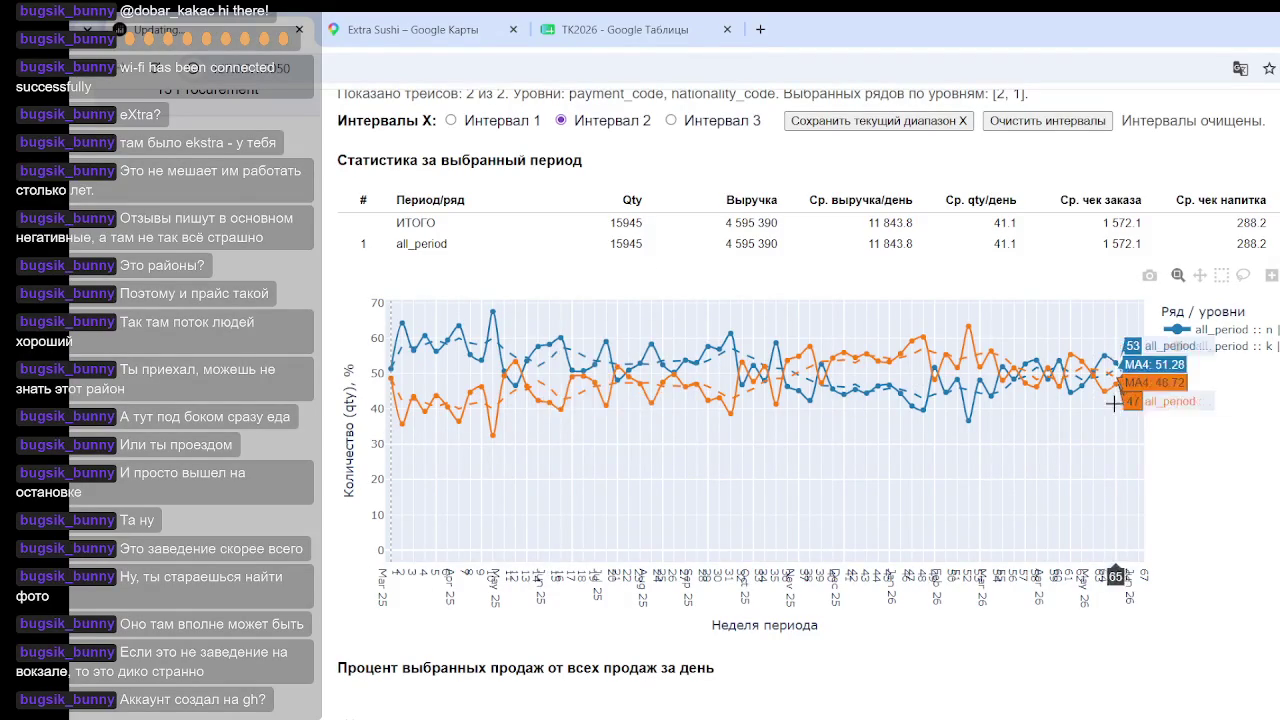
pyautogui.scroll(2, 940, 388)
# Step: Review which payment codes are currently selected for level 1
pyautogui.scroll(1, 615, 283)
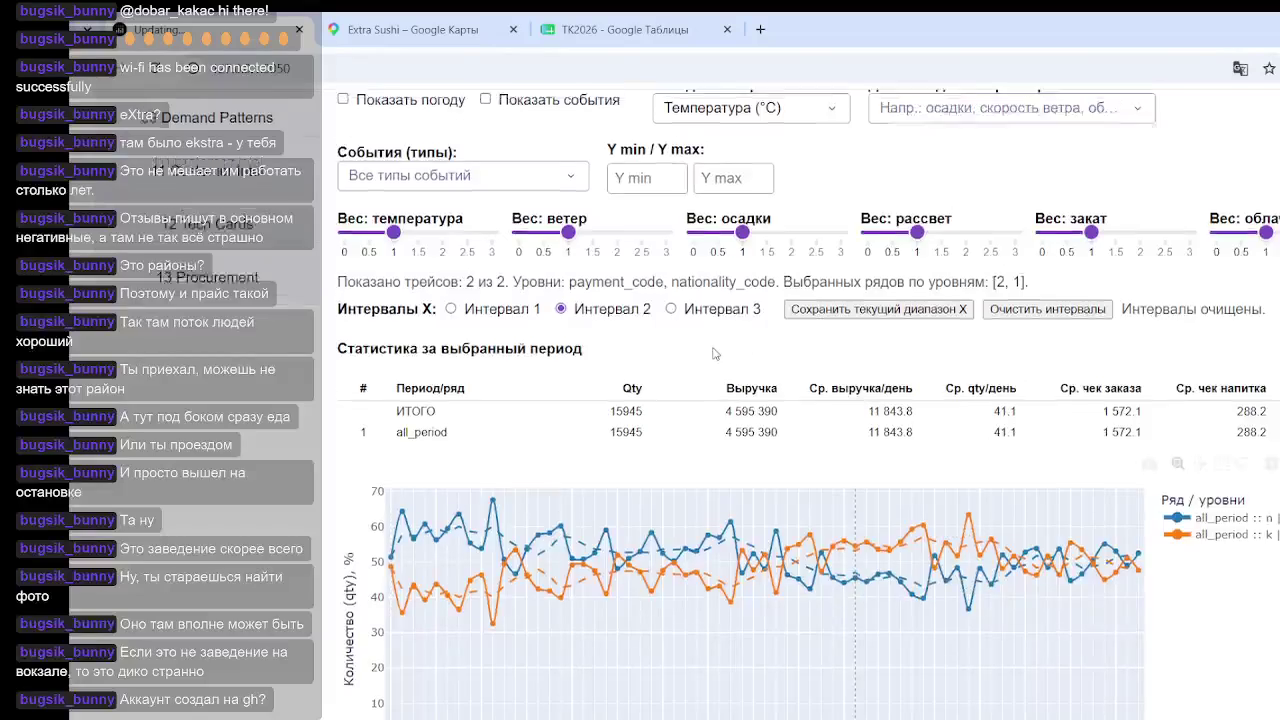
pyautogui.scroll(3, 615, 283)
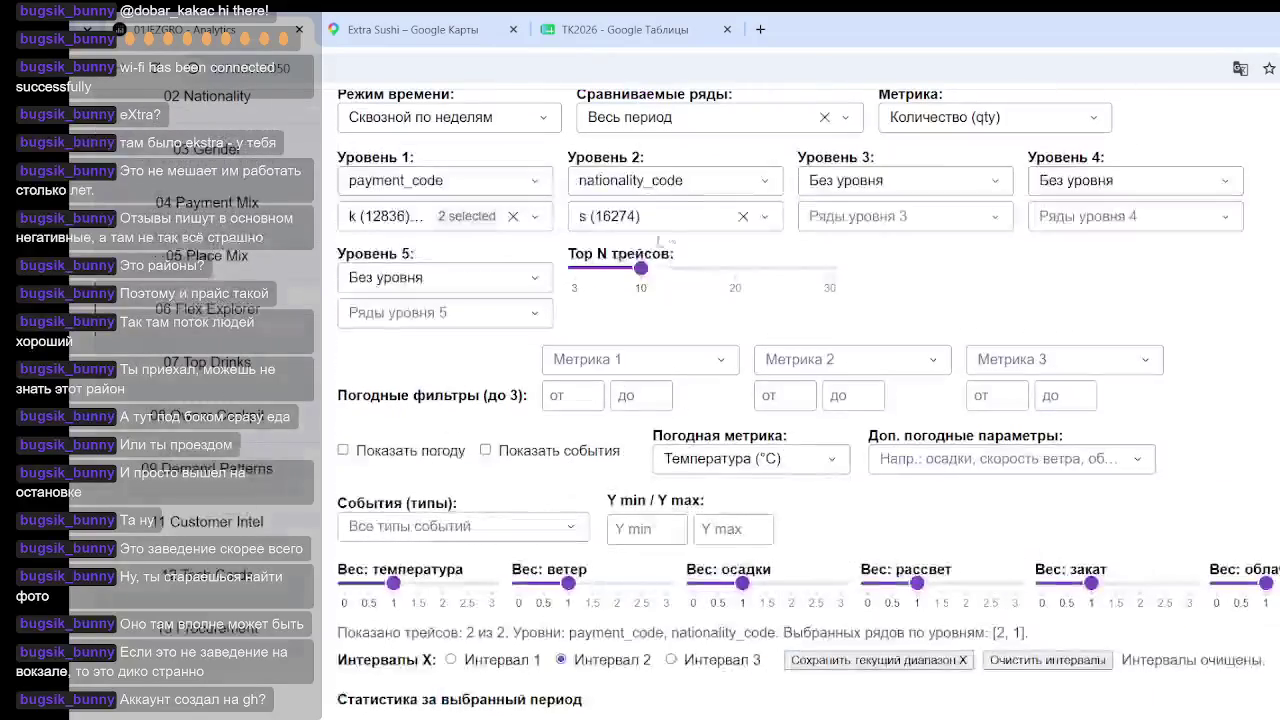
pyautogui.click(469, 222)
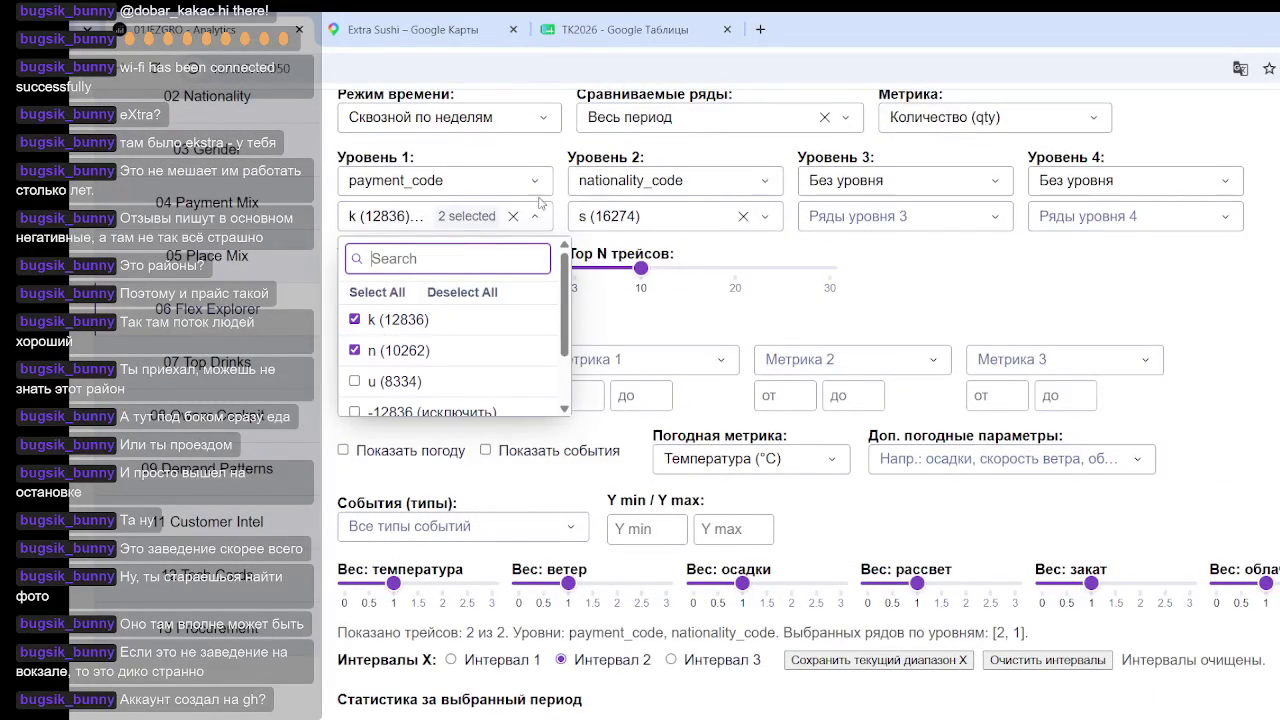
pyautogui.click(1130, 308)
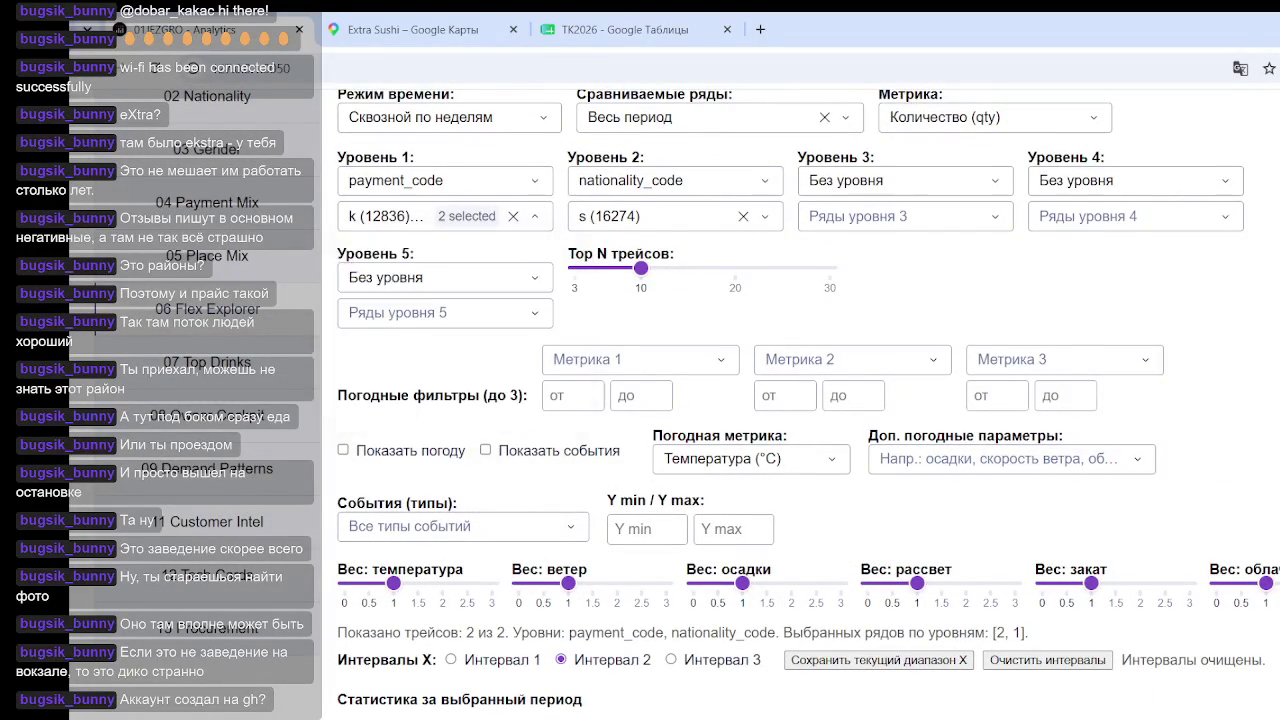
pyautogui.scroll(-3, 925, 472)
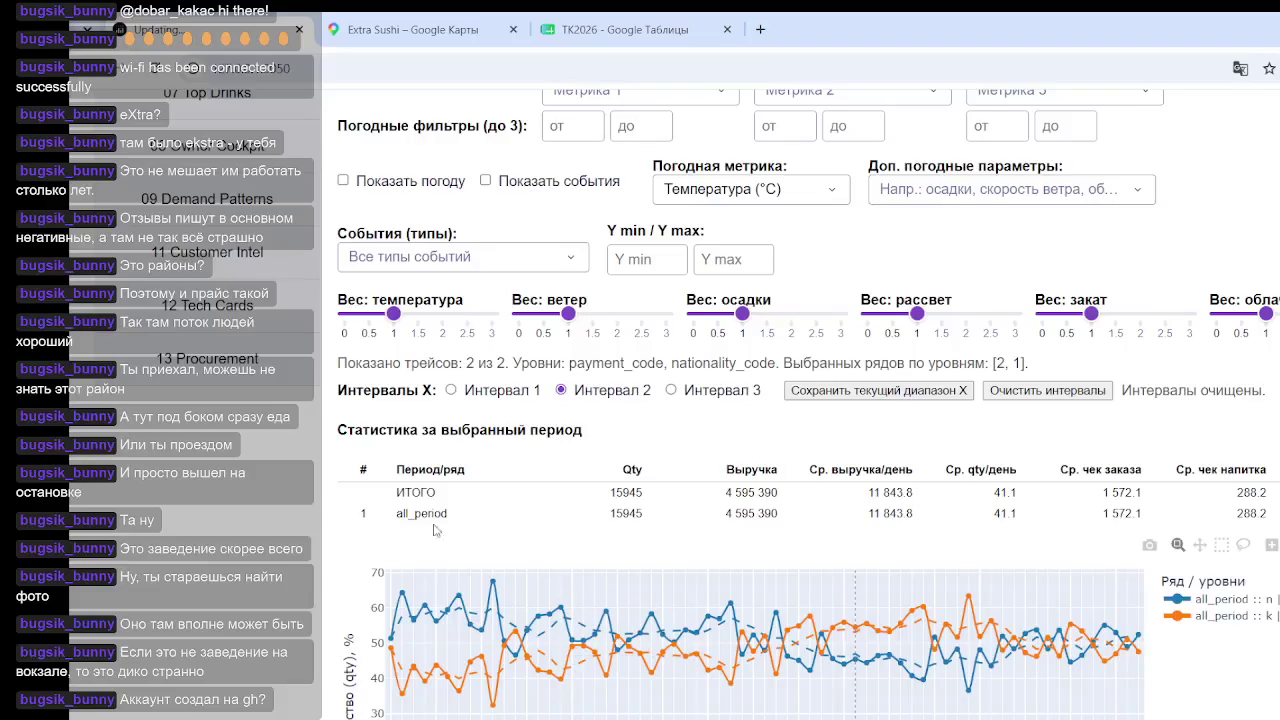
pyautogui.scroll(5, 868, 362)
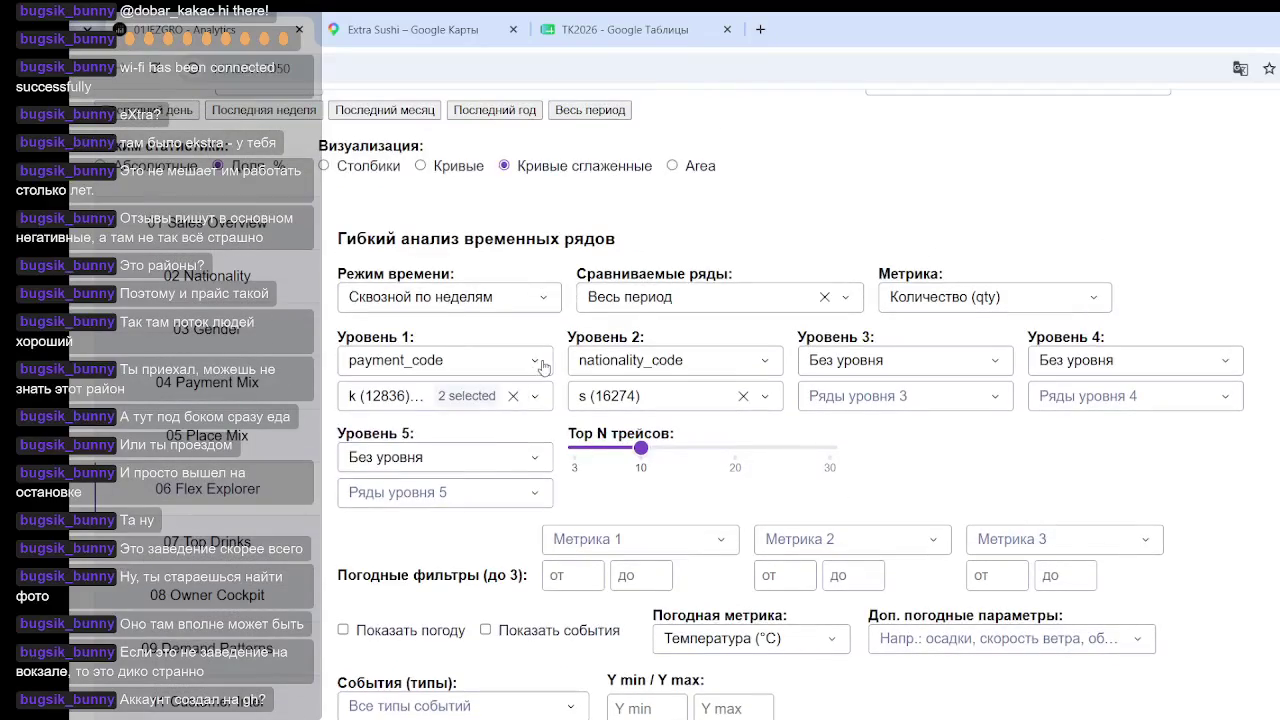
# Step: Make nationality_code the level 1 field and payment_code the level 2 field
pyautogui.click(541, 362)
pyautogui.scroll(-3, 490, 470)
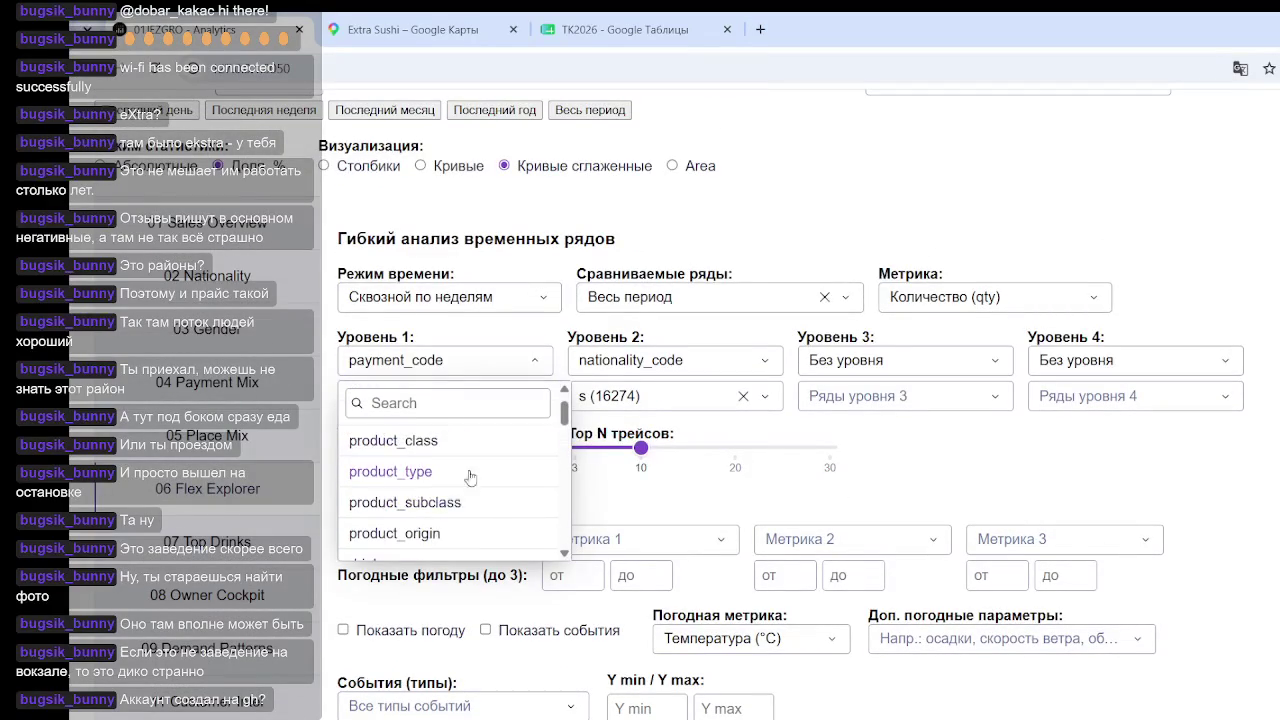
pyautogui.scroll(1, 437, 490)
pyautogui.scroll(-3, 443, 483)
pyautogui.scroll(-1, 443, 483)
pyautogui.scroll(1, 445, 482)
pyautogui.scroll(1, 443, 480)
pyautogui.click(437, 449)
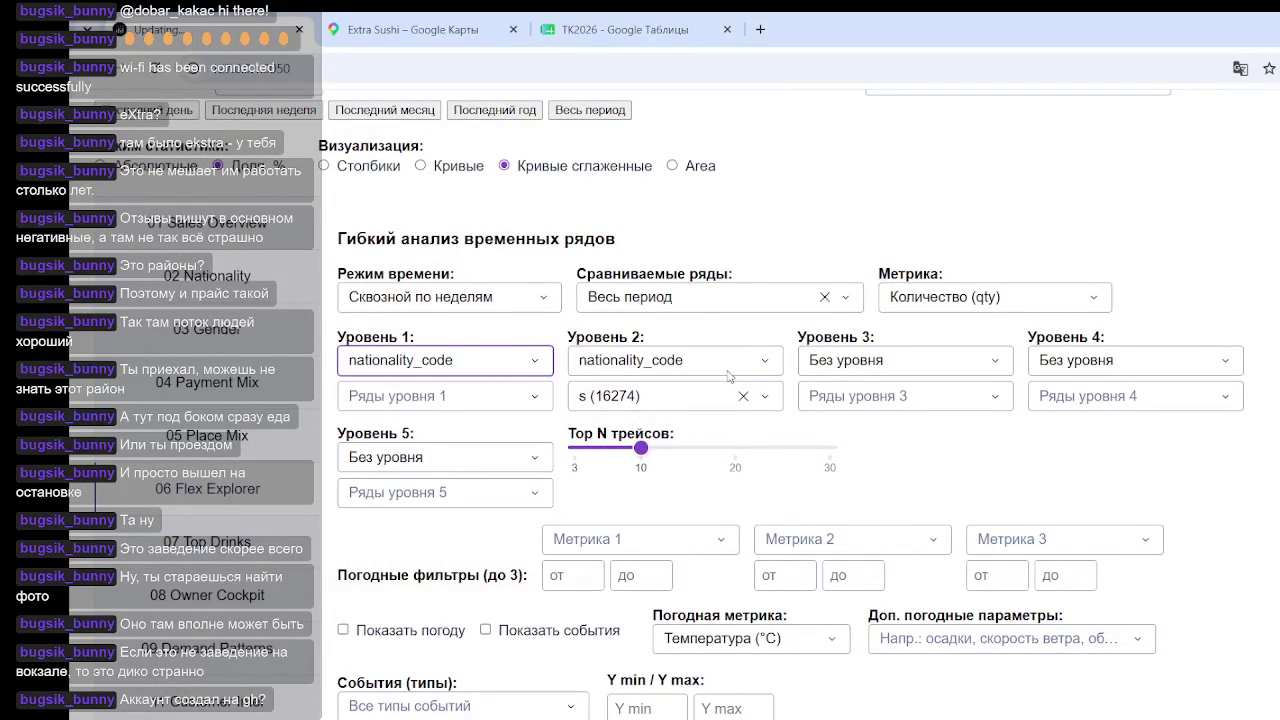
pyautogui.click(759, 368)
pyautogui.scroll(-1, 665, 500)
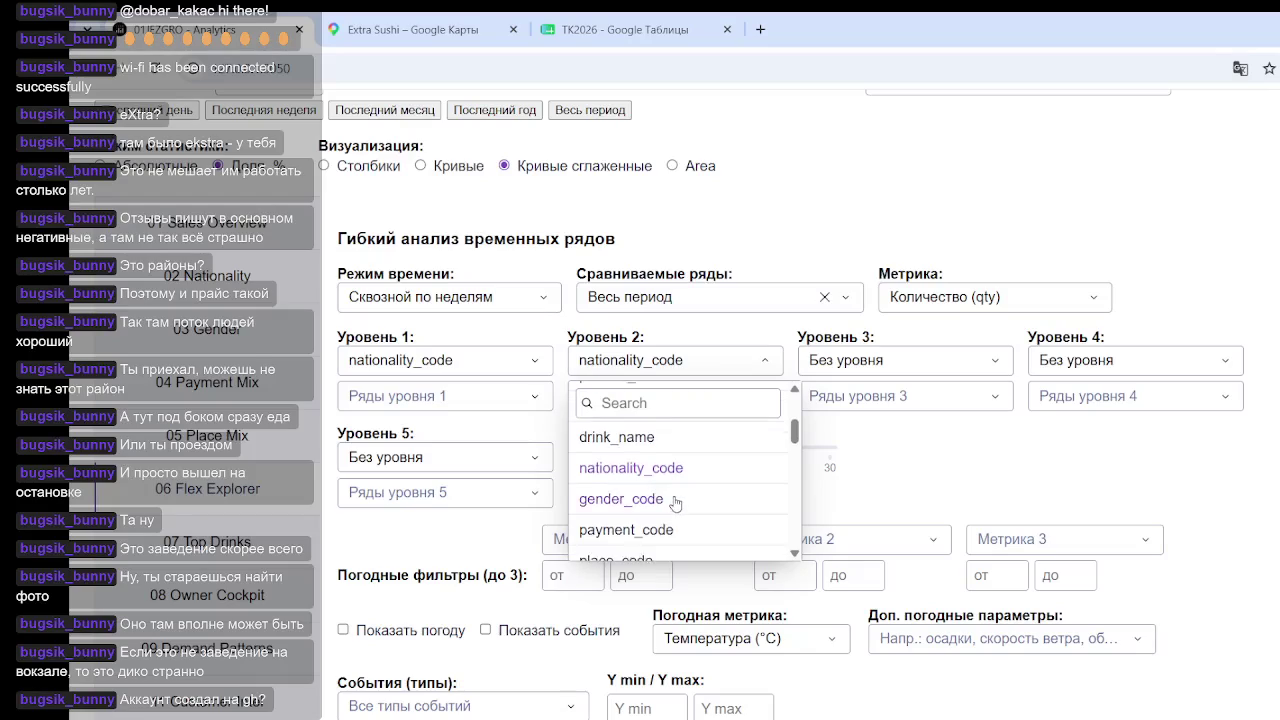
pyautogui.click(650, 452)
# Step: Select nationality s at level 1 and payment codes k and n at level 2
pyautogui.click(507, 405)
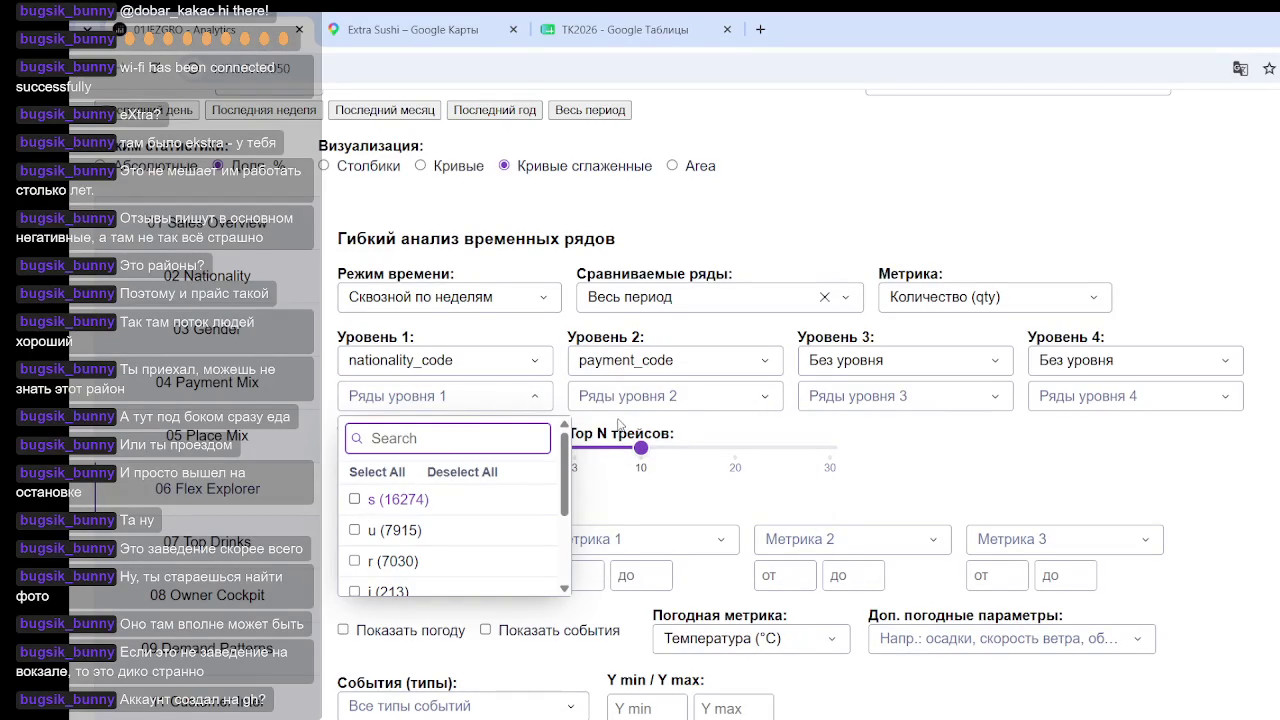
pyautogui.click(355, 500)
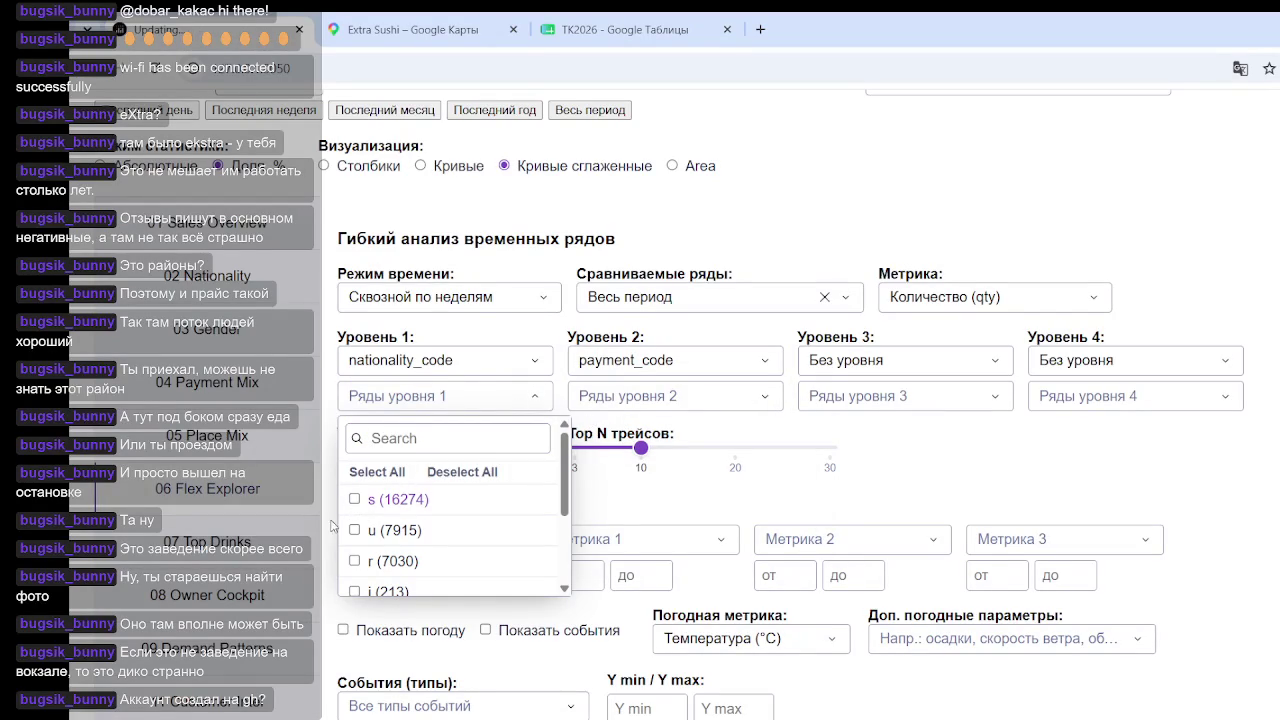
pyautogui.click(355, 500)
pyautogui.click(640, 400)
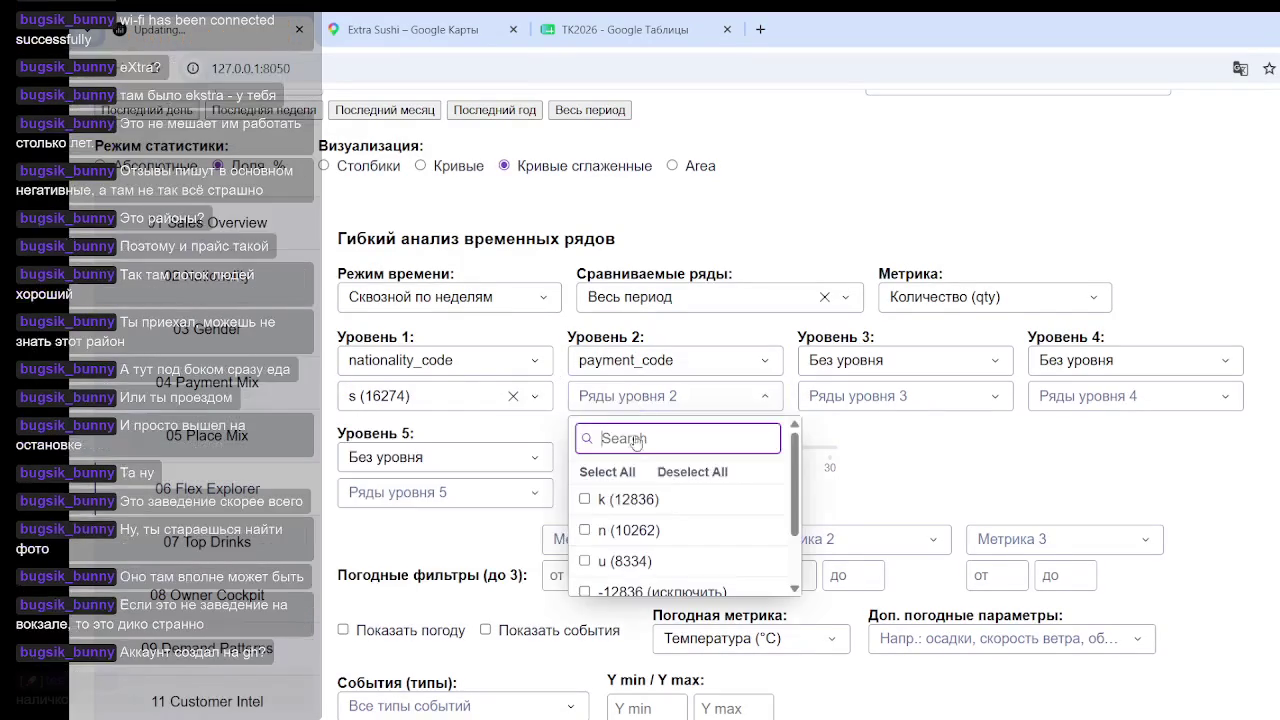
pyautogui.click(585, 500)
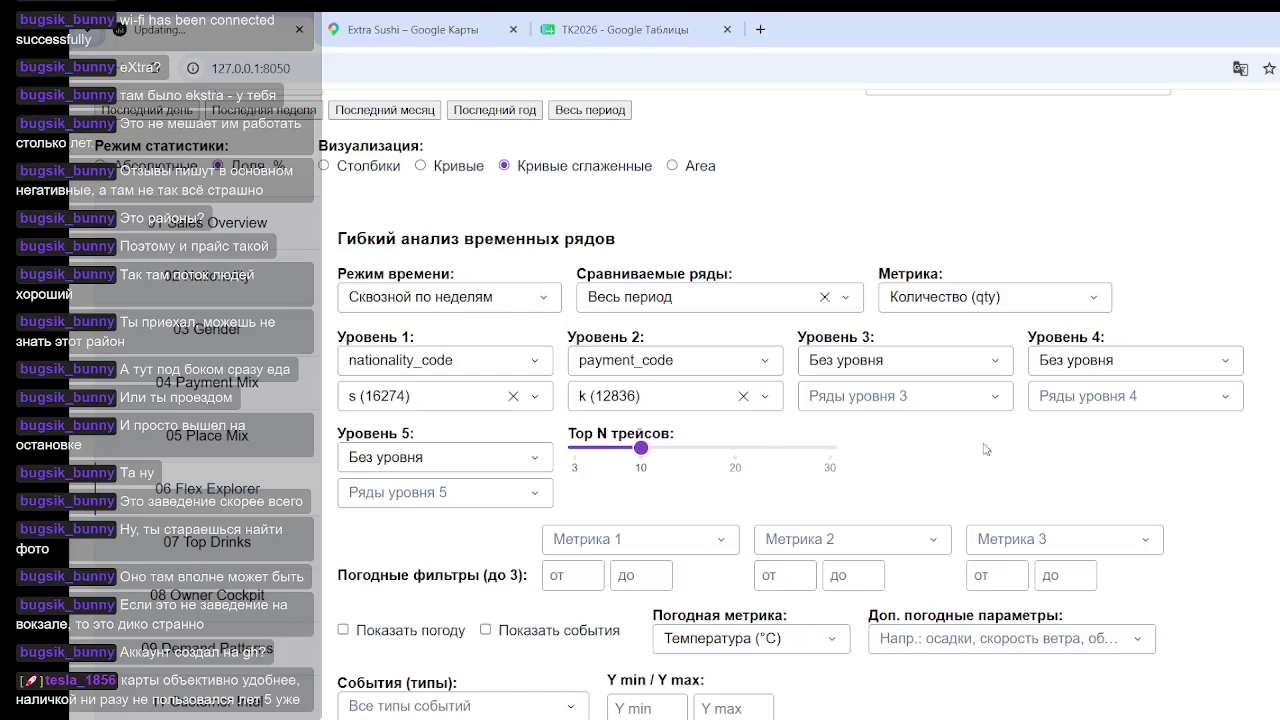
pyautogui.click(686, 406)
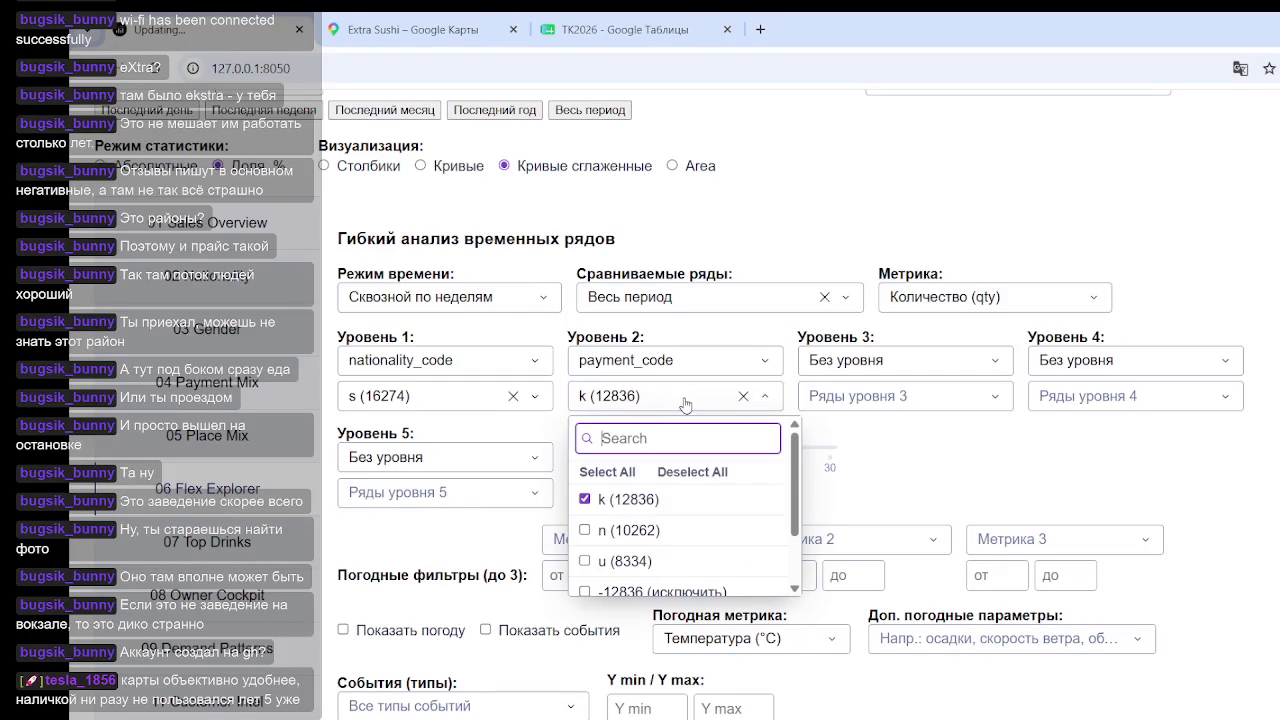
pyautogui.click(585, 531)
# Step: Remove payment code n so only k remains, checking revenue total 2 278 290
pyautogui.scroll(-5, 928, 438)
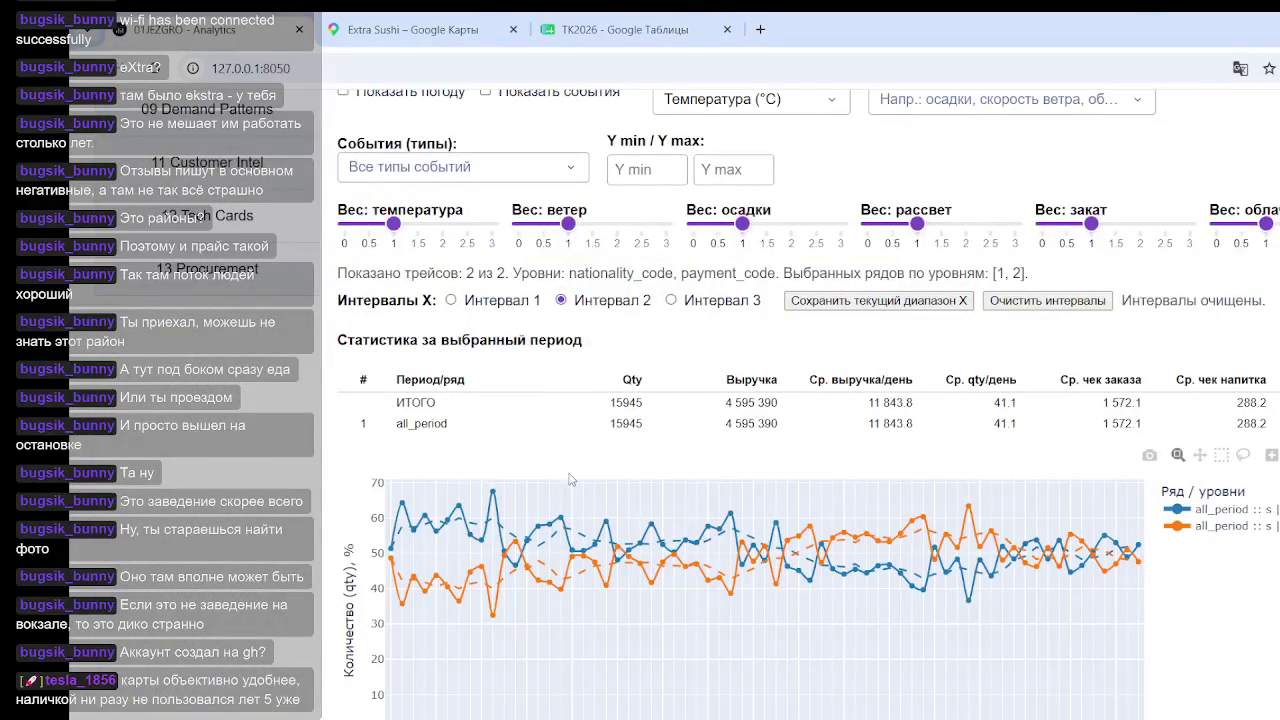
pyautogui.scroll(-5, 760, 445)
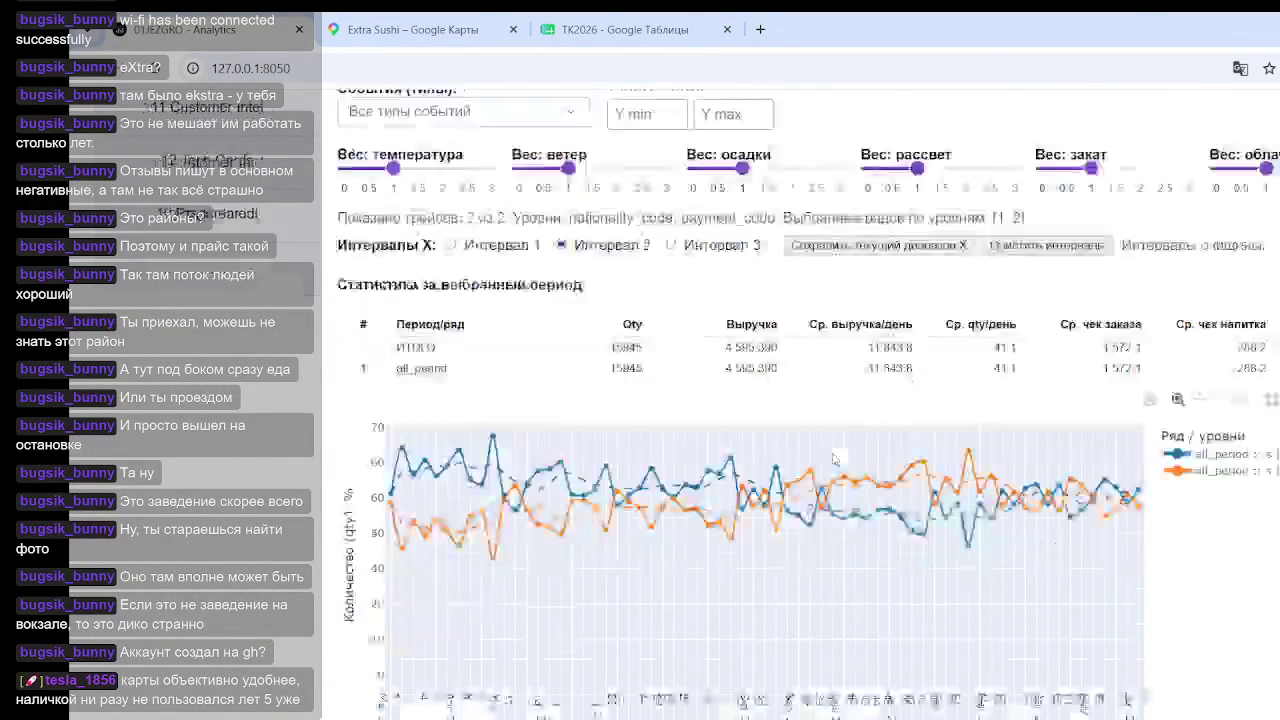
pyautogui.scroll(15, 619, 452)
pyautogui.scroll(3, 655, 285)
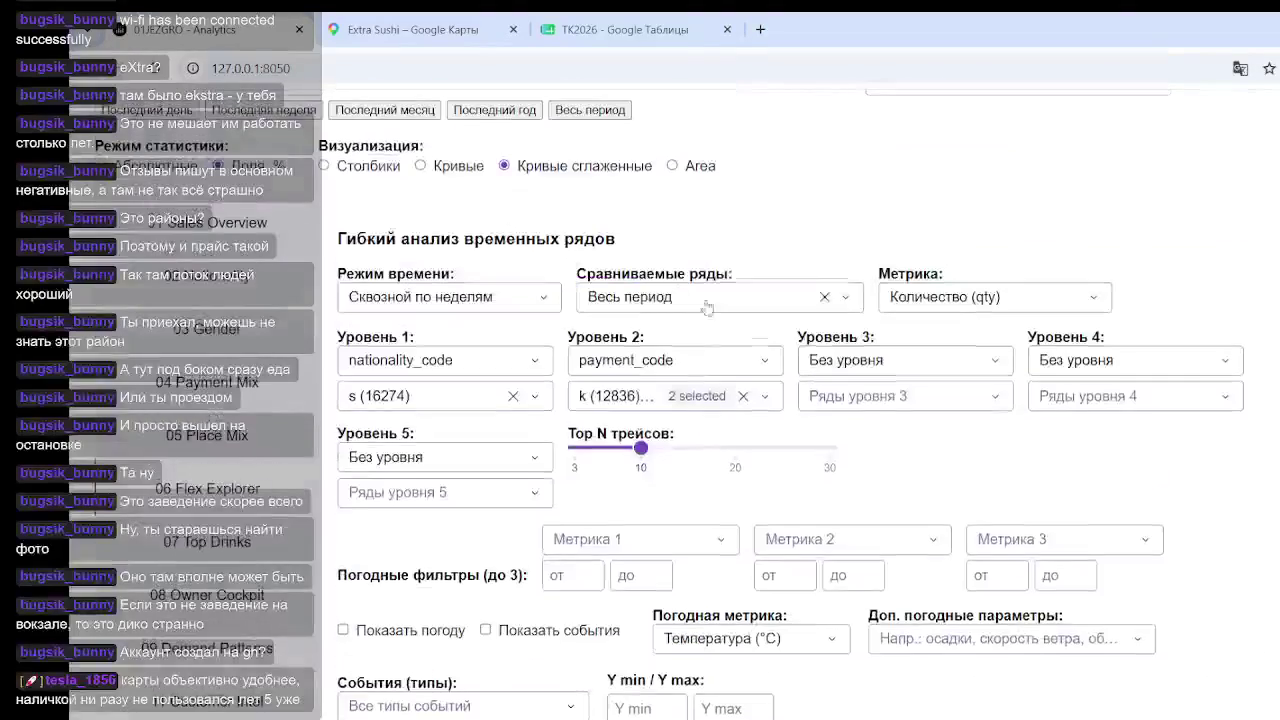
pyautogui.click(690, 398)
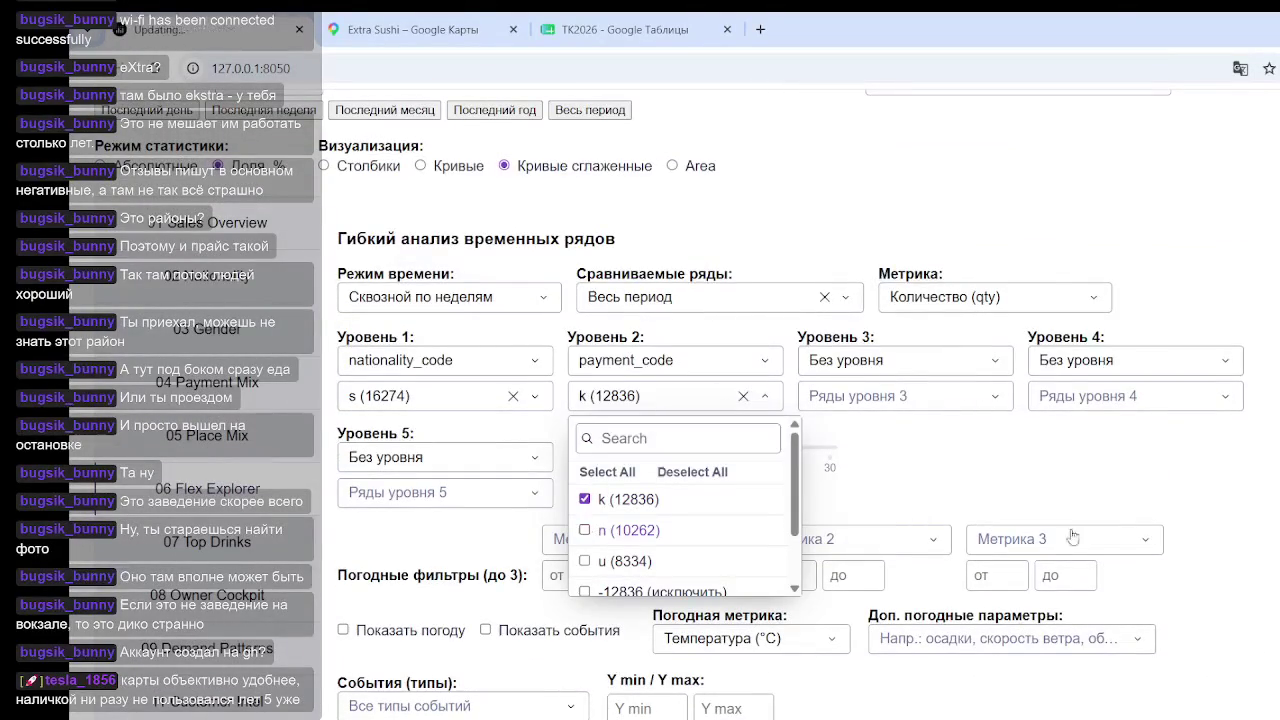
pyautogui.scroll(-10, 799, 412)
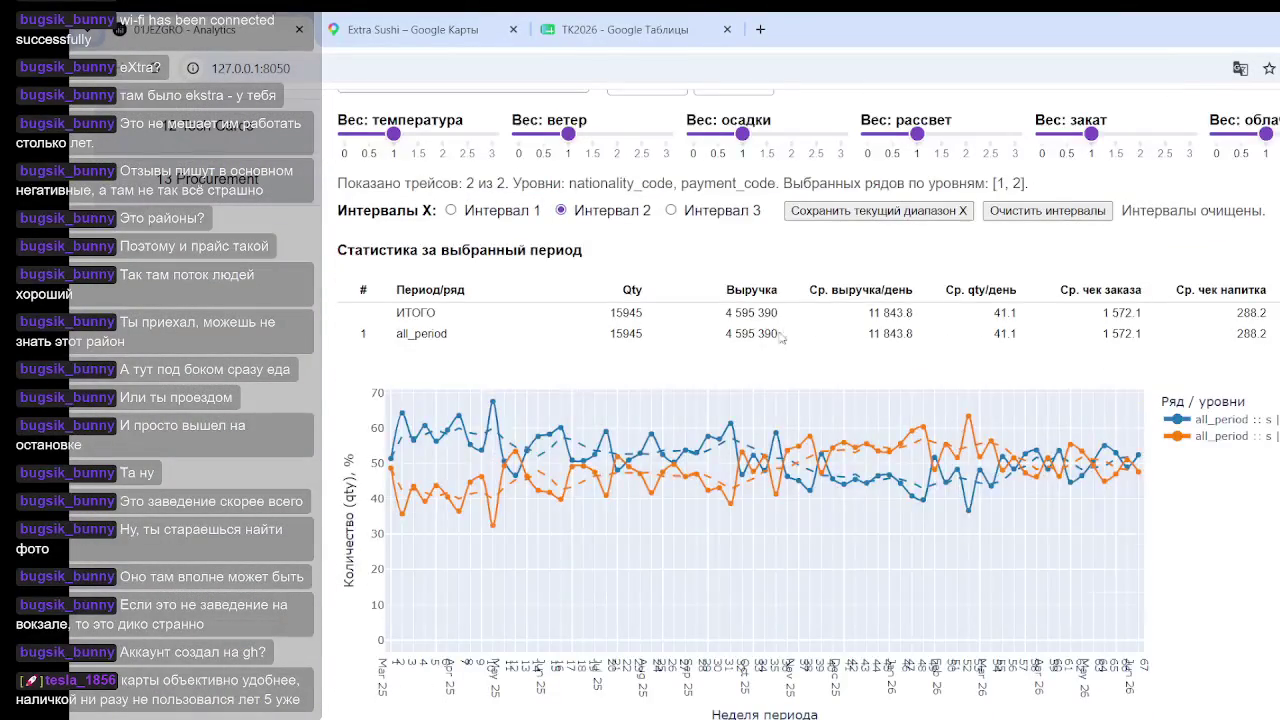
pyautogui.moveTo(722, 334); pyautogui.dragTo(826, 344)
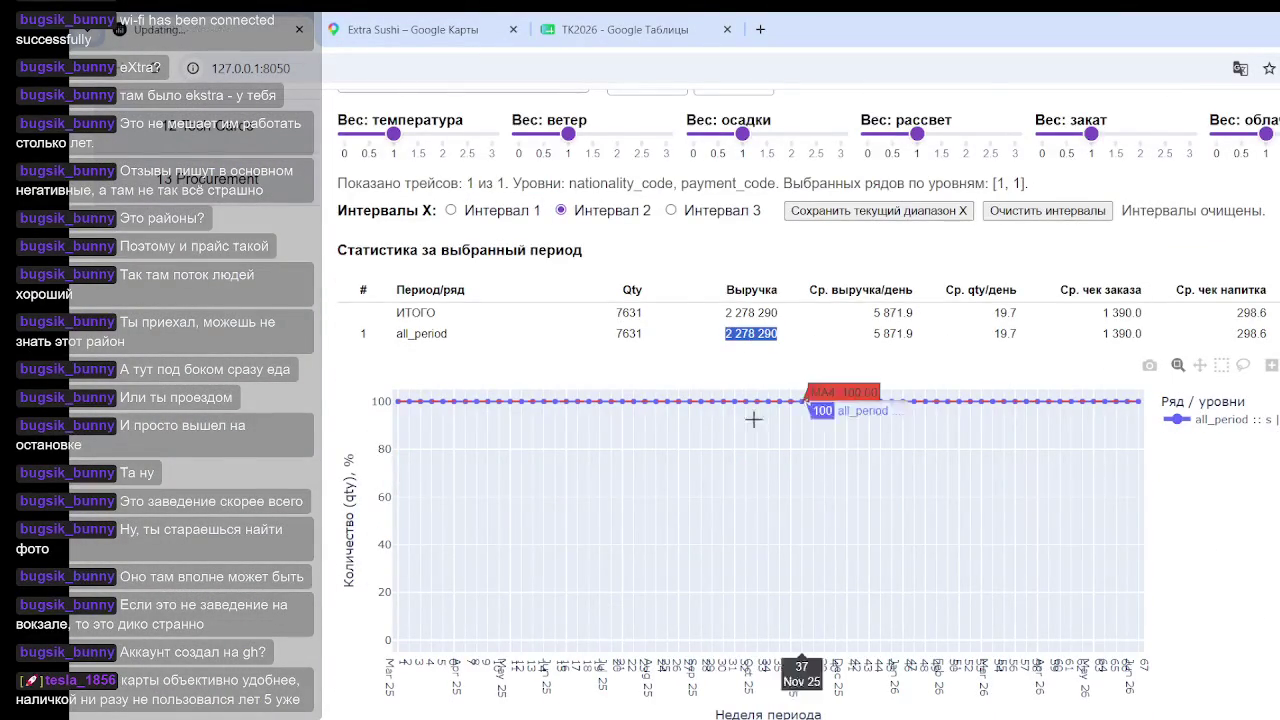
# Step: Replace payment code k with n (10262) in the level 2 series
pyautogui.scroll(6, 700, 320)
pyautogui.scroll(1, 690, 298)
pyautogui.click(690, 305)
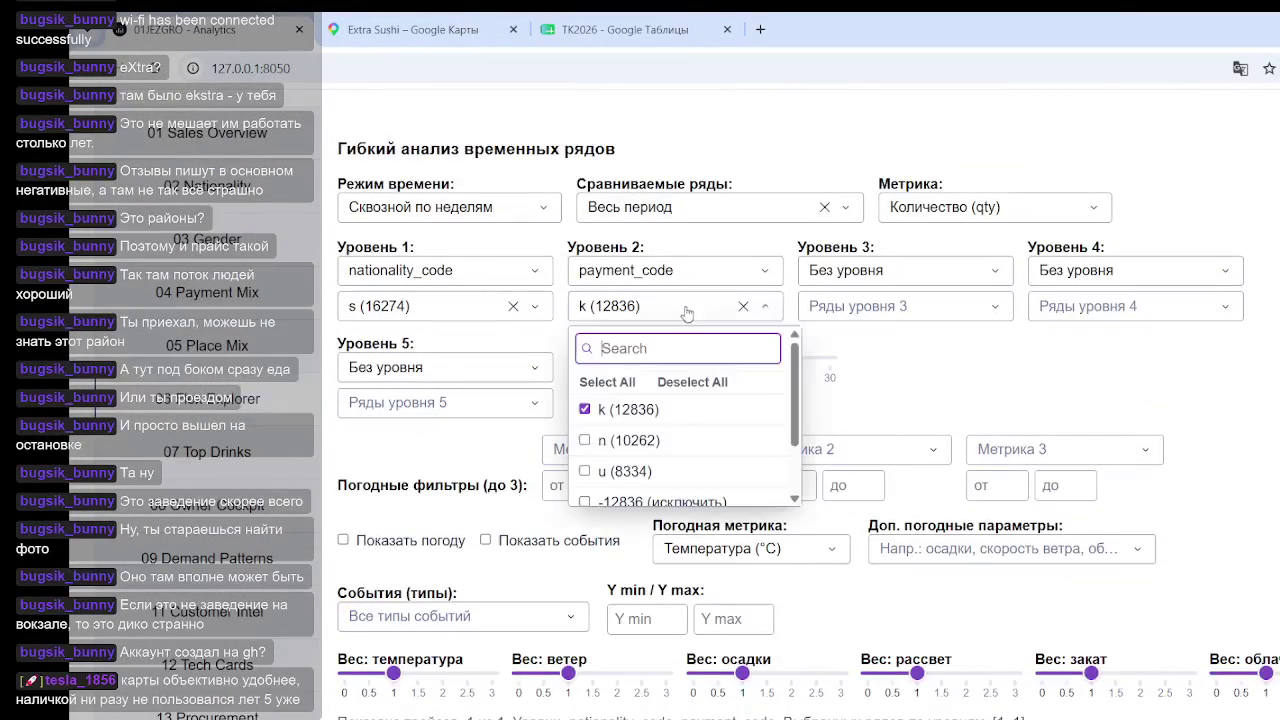
pyautogui.click(585, 440)
pyautogui.click(585, 410)
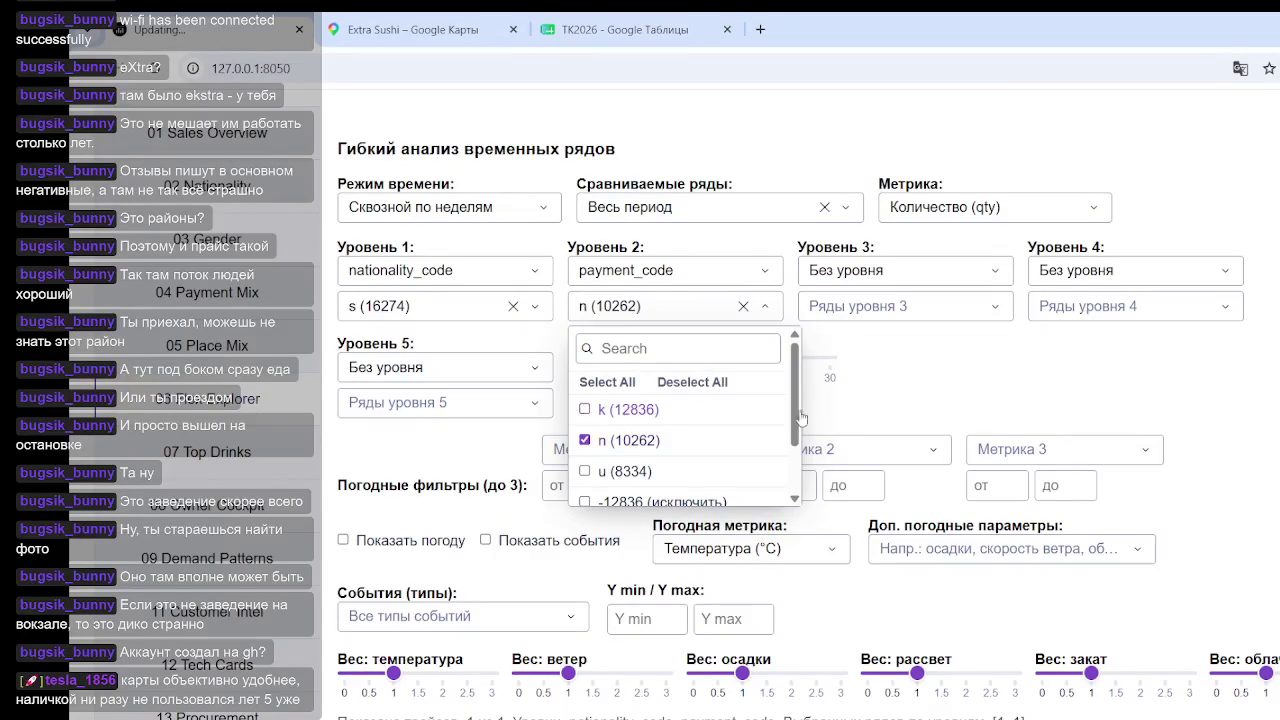
pyautogui.click(1170, 405)
# Step: Check the new revenue total of 2 317 100 in the statistics table
pyautogui.scroll(-5, 1205, 390)
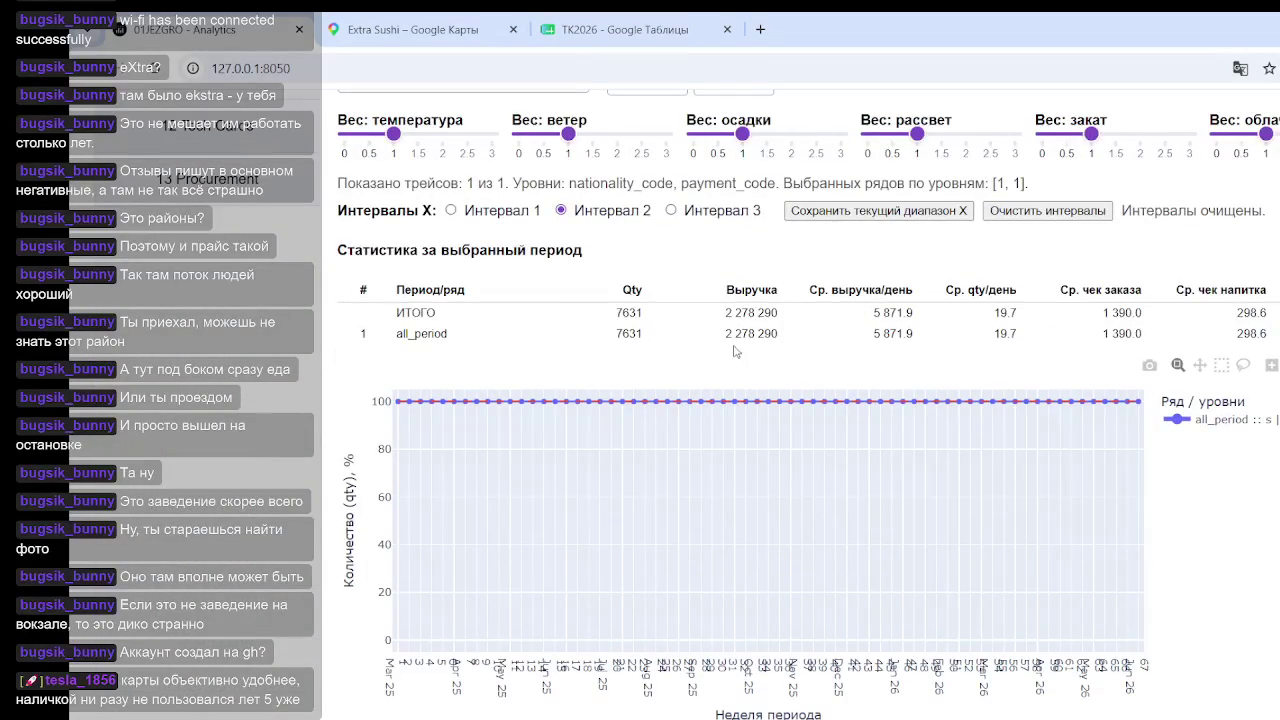
pyautogui.moveTo(723, 340); pyautogui.dragTo(787, 340)
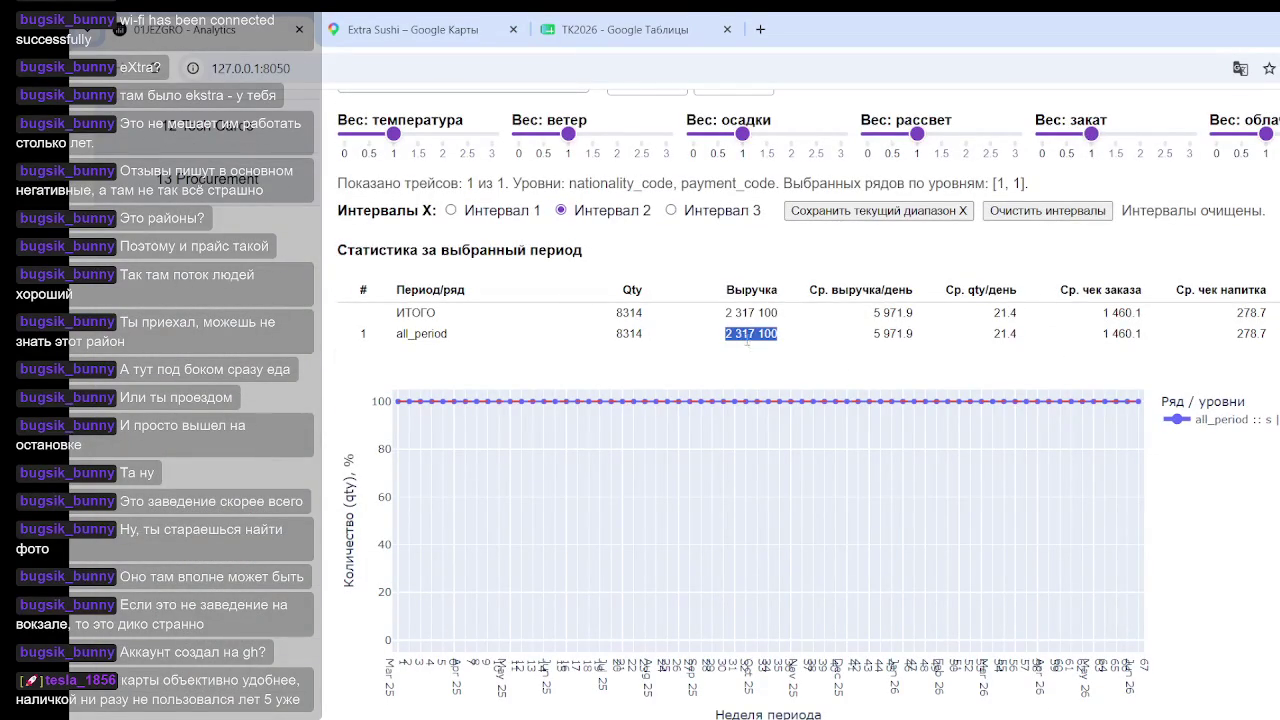
pyautogui.click(748, 342)
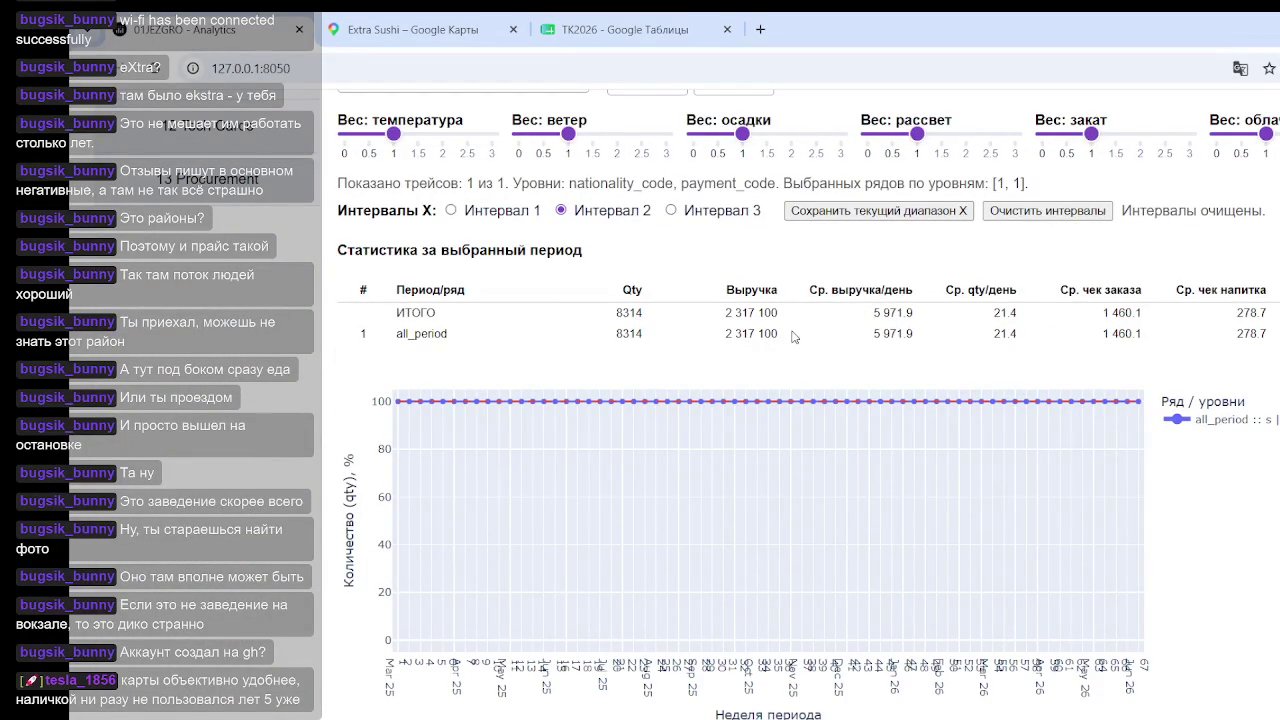
pyautogui.moveTo(713, 338); pyautogui.dragTo(765, 333)
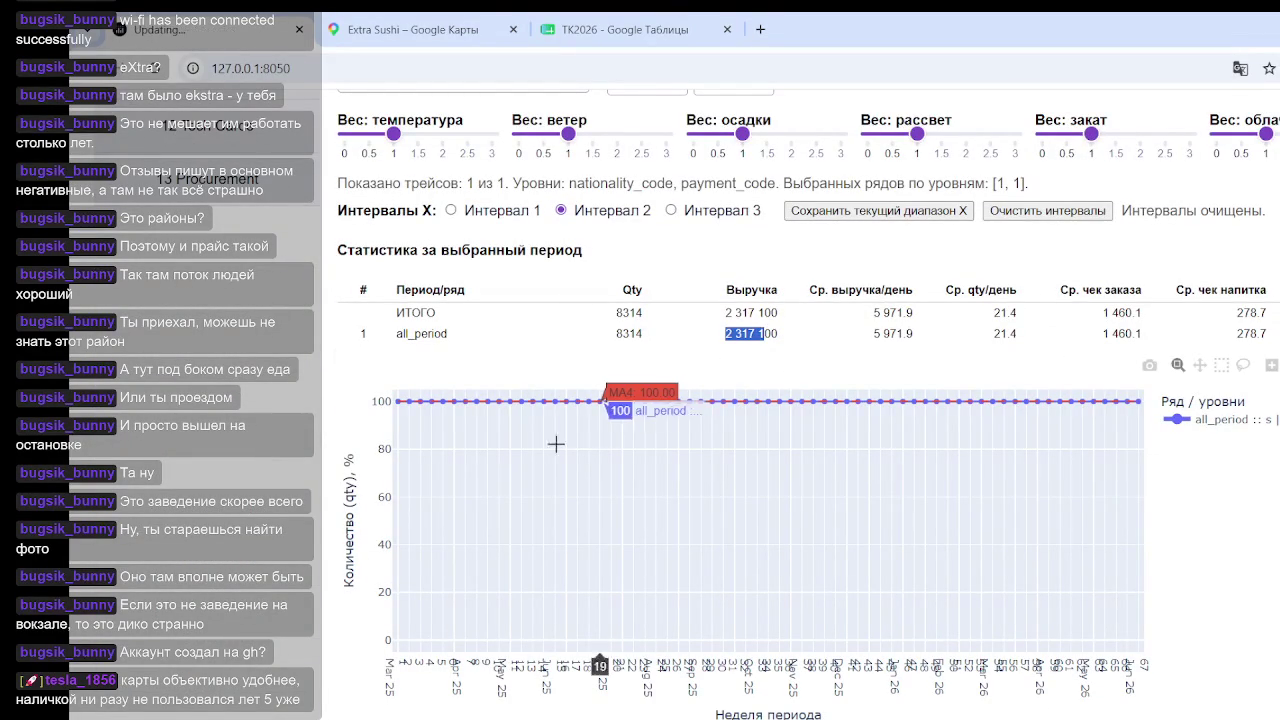
pyautogui.scroll(5, 509, 480)
pyautogui.scroll(3, 665, 298)
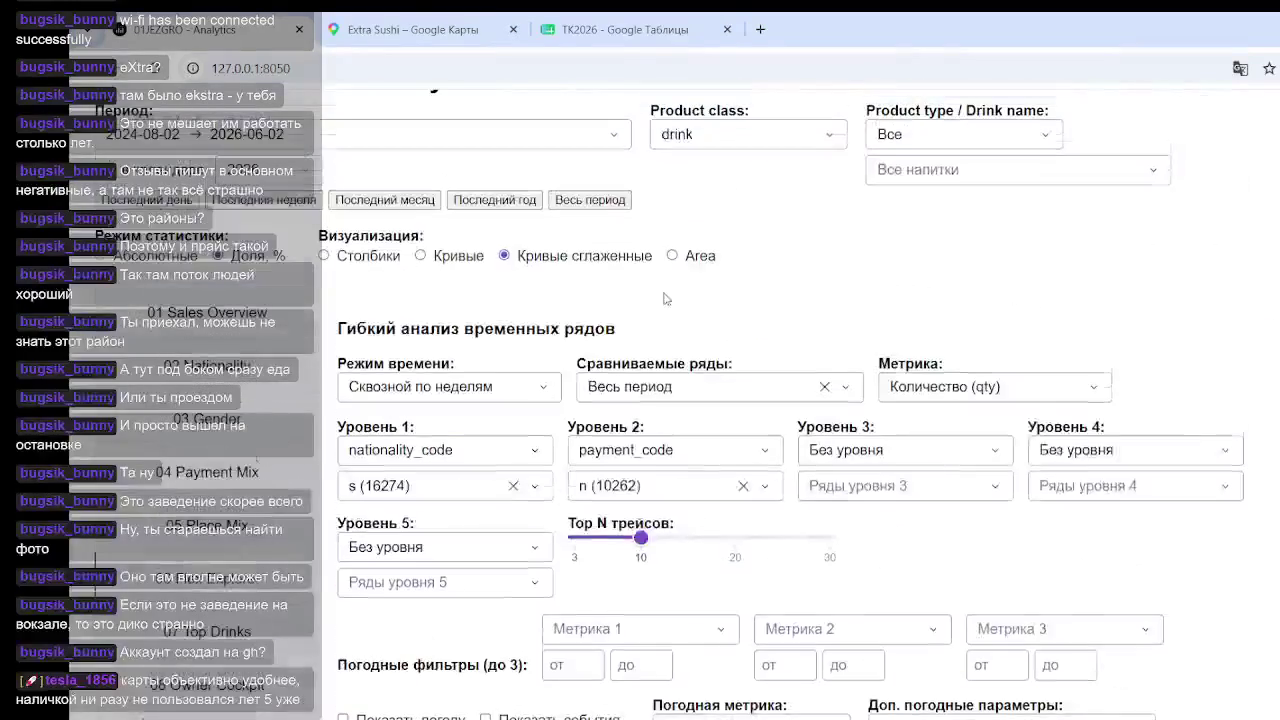
pyautogui.click(671, 490)
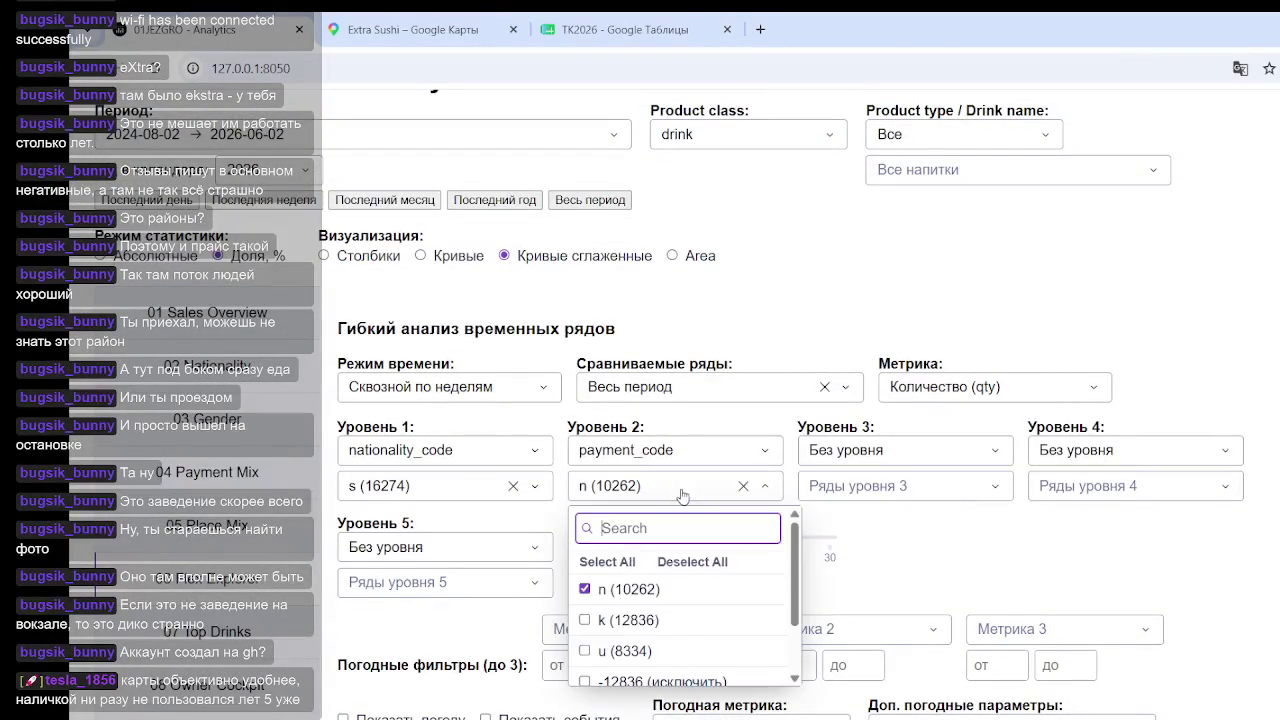
# Step: Add payment code k (12836) back alongside n and verify the combined qty 15945
pyautogui.click(590, 621)
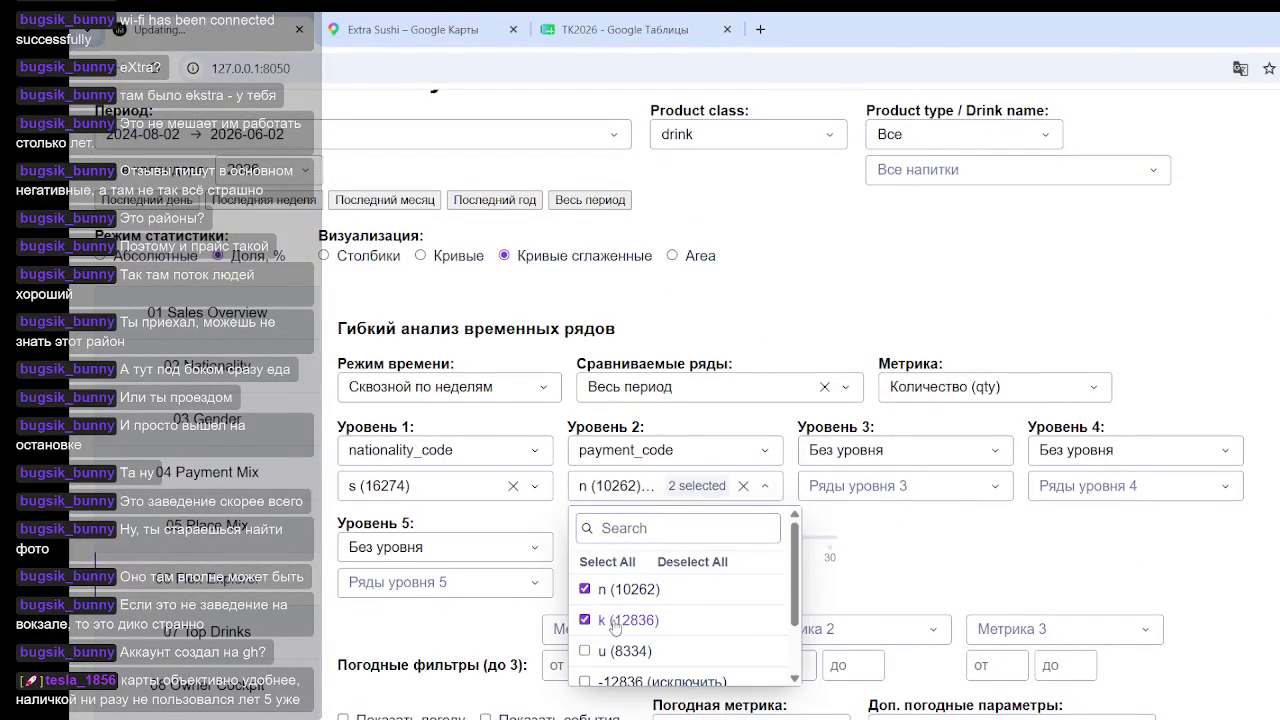
pyautogui.click(1163, 584)
pyautogui.scroll(-5, 1109, 507)
pyautogui.scroll(-3, 1128, 498)
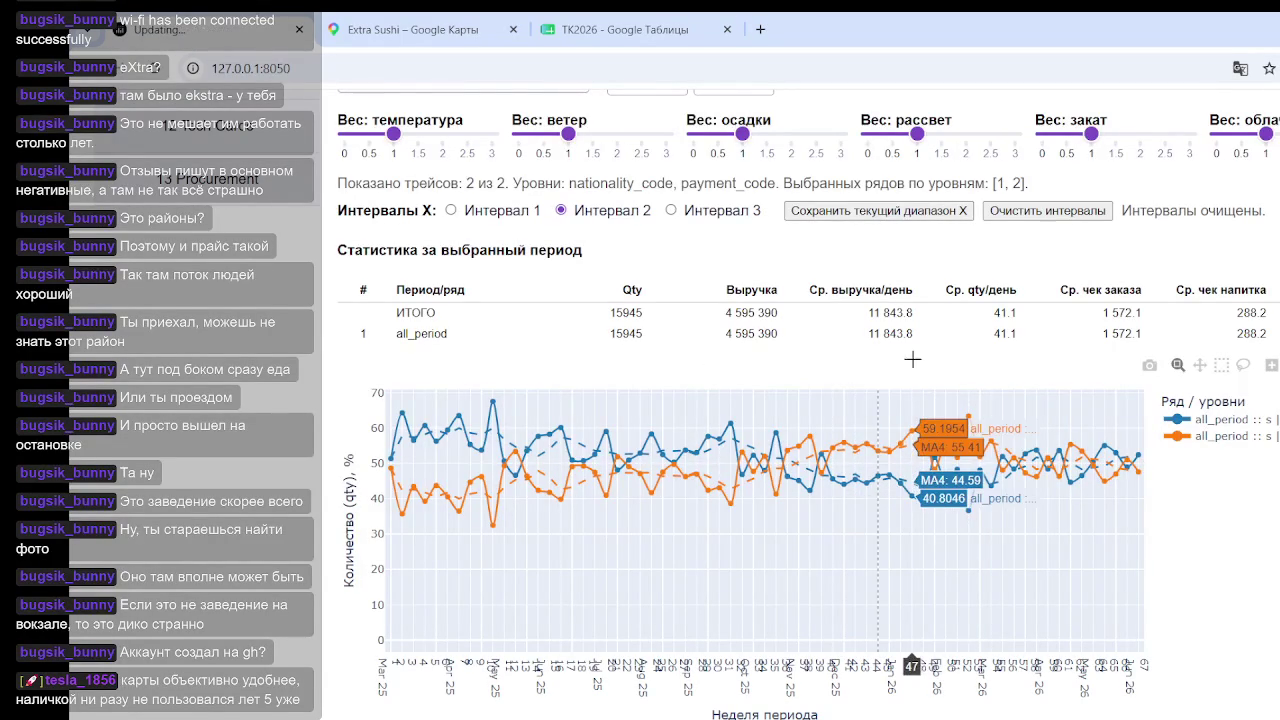
pyautogui.moveTo(609, 335); pyautogui.dragTo(672, 340)
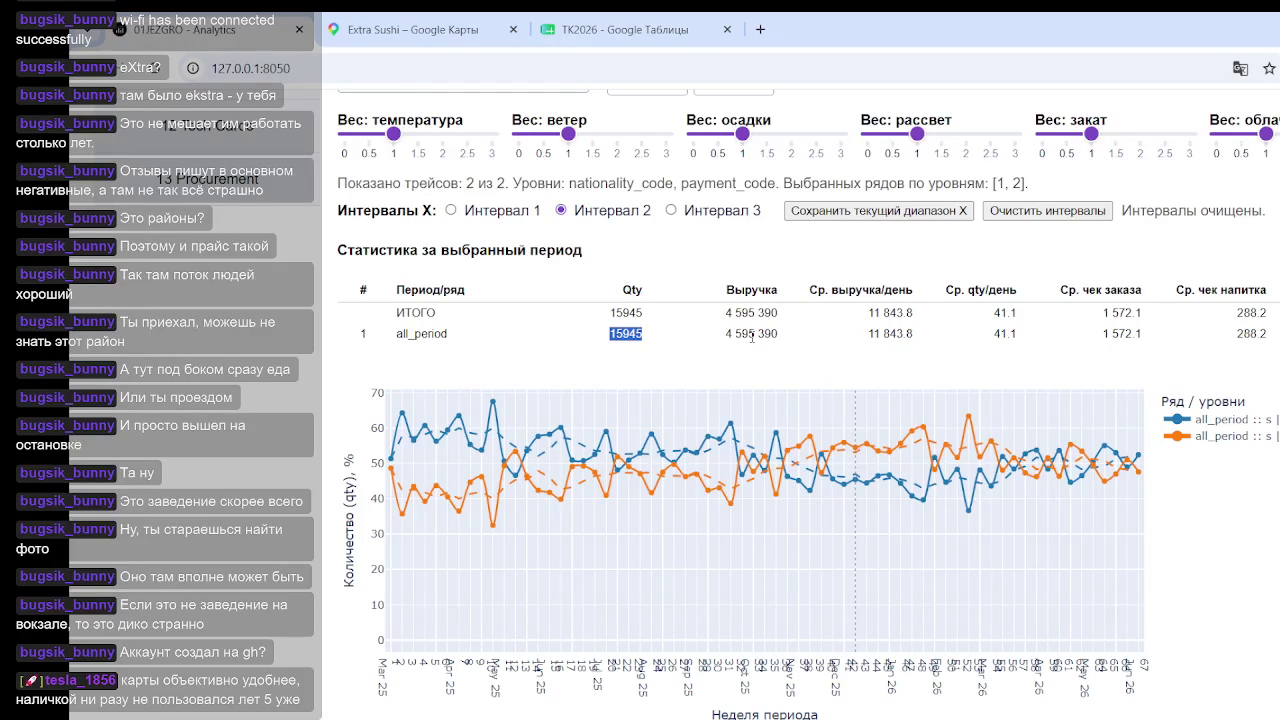
pyautogui.click(738, 335)
pyautogui.scroll(3, 609, 360)
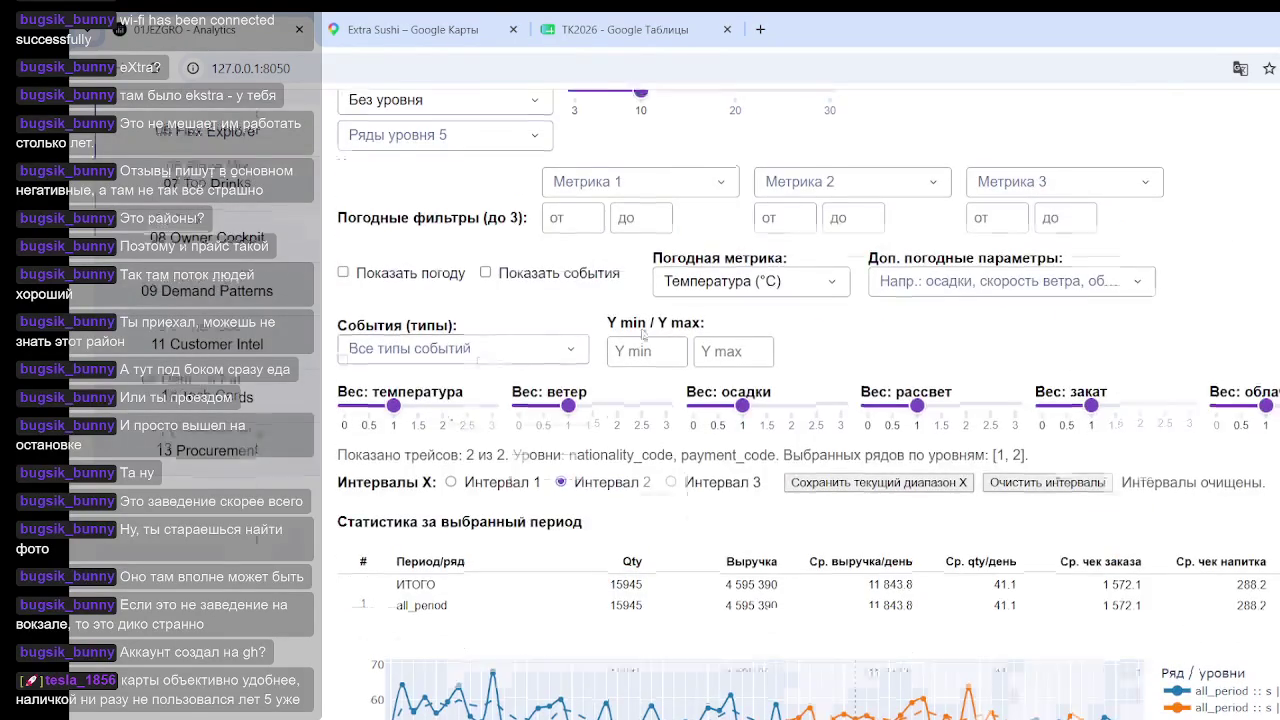
pyautogui.scroll(4, 531, 367)
pyautogui.click(987, 299)
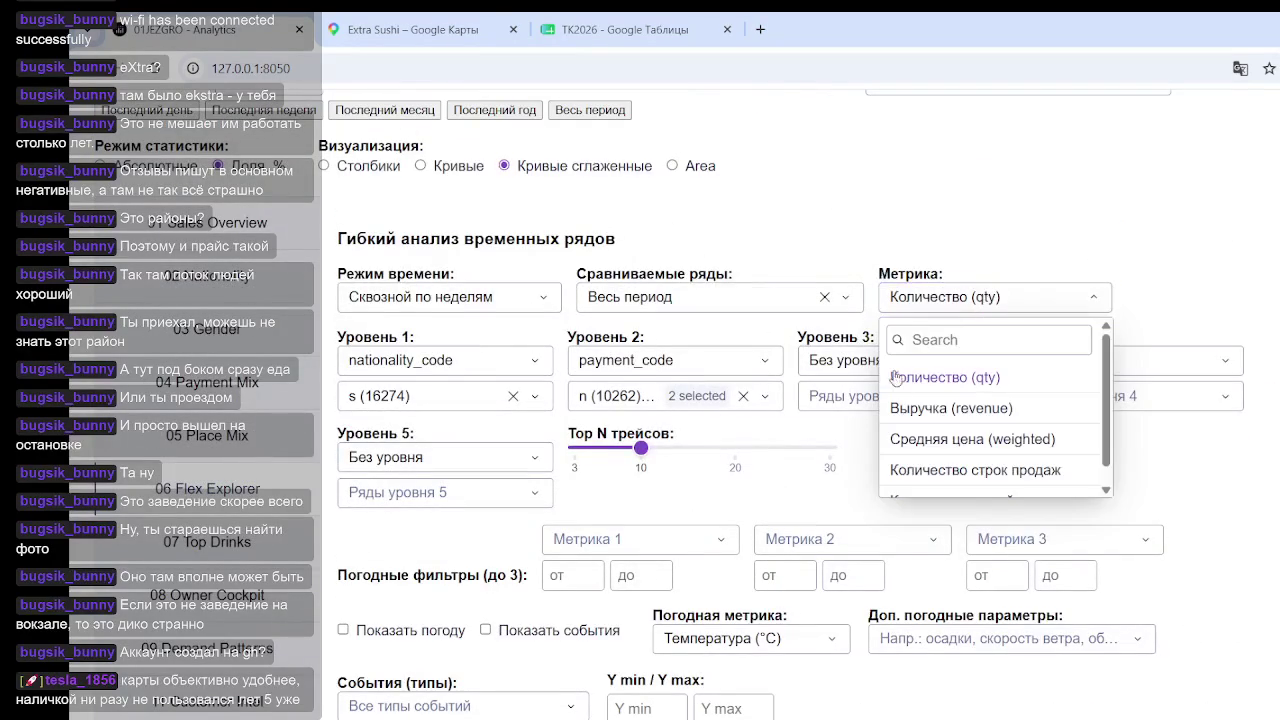
pyautogui.scroll(-1, 935, 410)
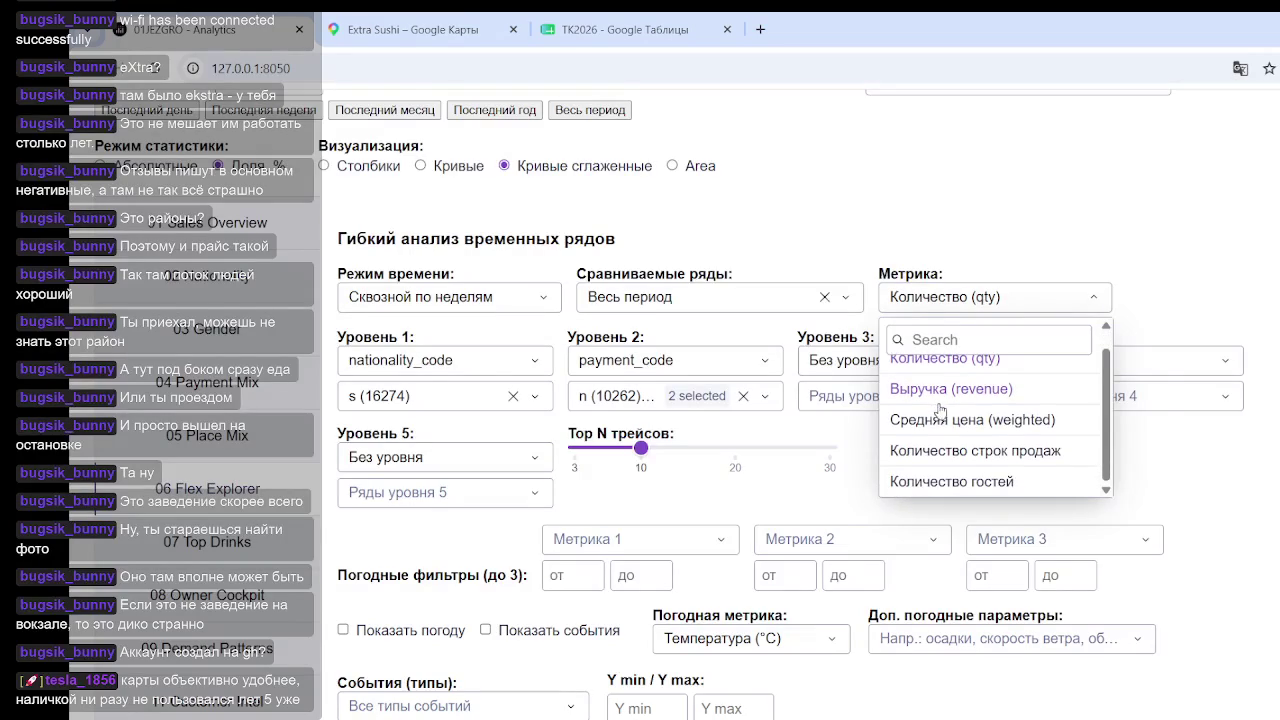
pyautogui.click(947, 422)
pyautogui.scroll(-2, 1100, 450)
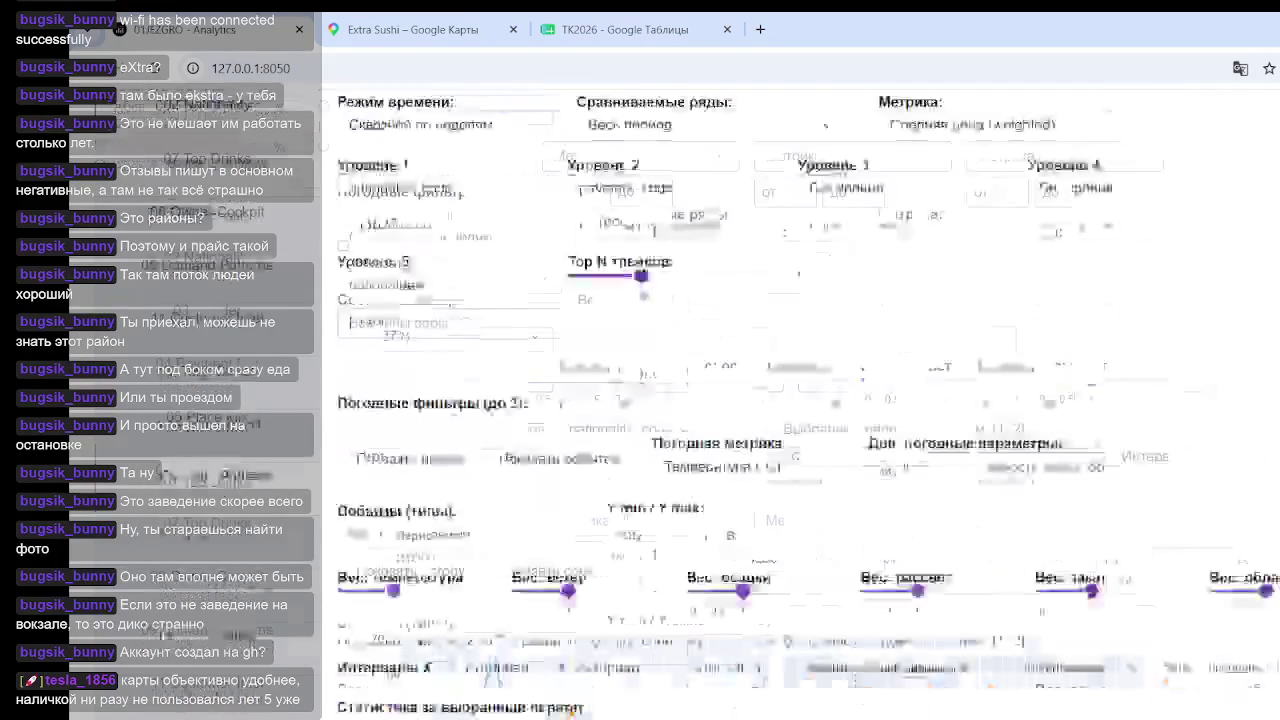
pyautogui.scroll(-4, 1000, 380)
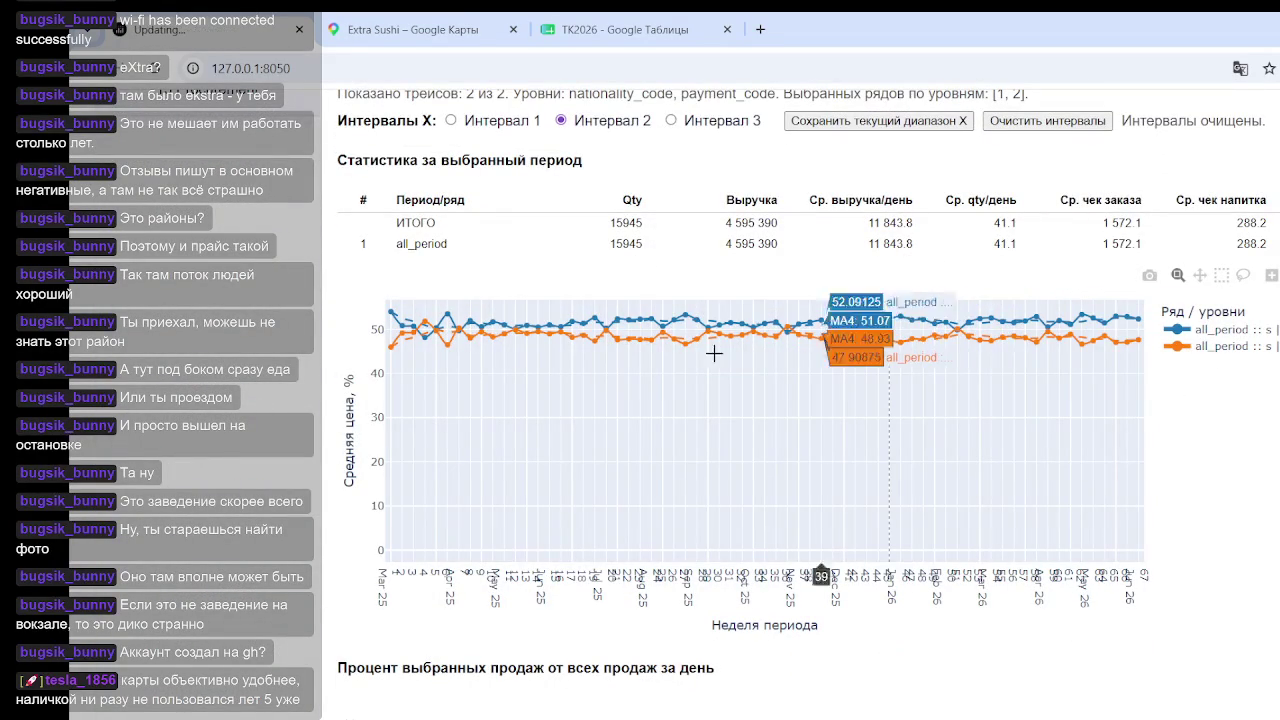
pyautogui.scroll(5, 700, 380)
pyautogui.scroll(-5, 643, 380)
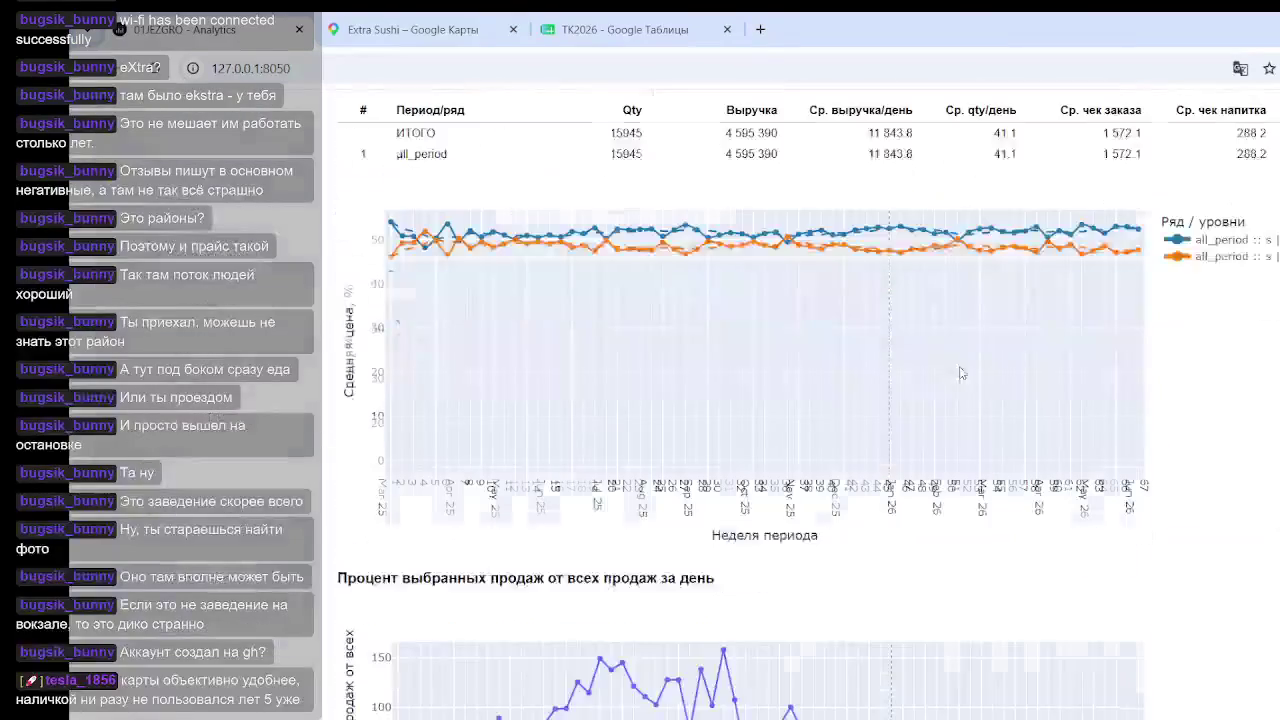
pyautogui.scroll(4, 886, 377)
pyautogui.scroll(1, 836, 331)
pyautogui.scroll(1, 836, 331)
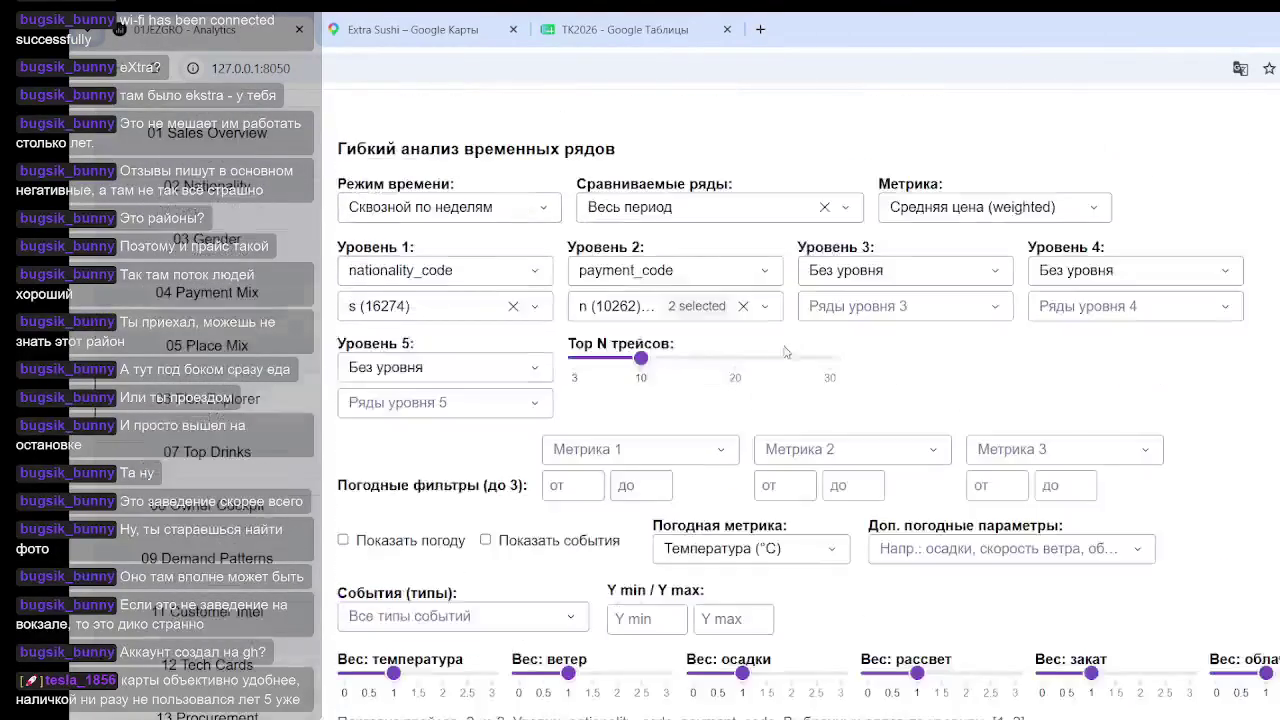
pyautogui.scroll(-3, 850, 390)
pyautogui.scroll(-3, 877, 449)
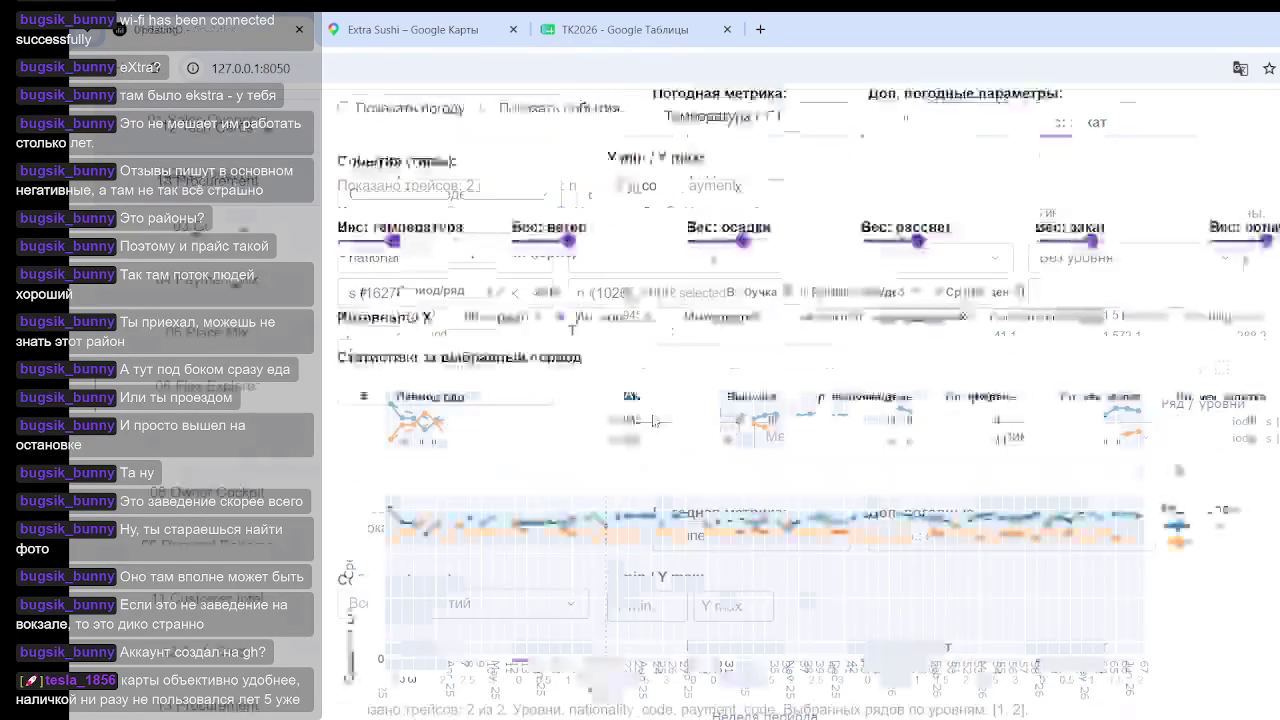
pyautogui.scroll(10, 640, 415)
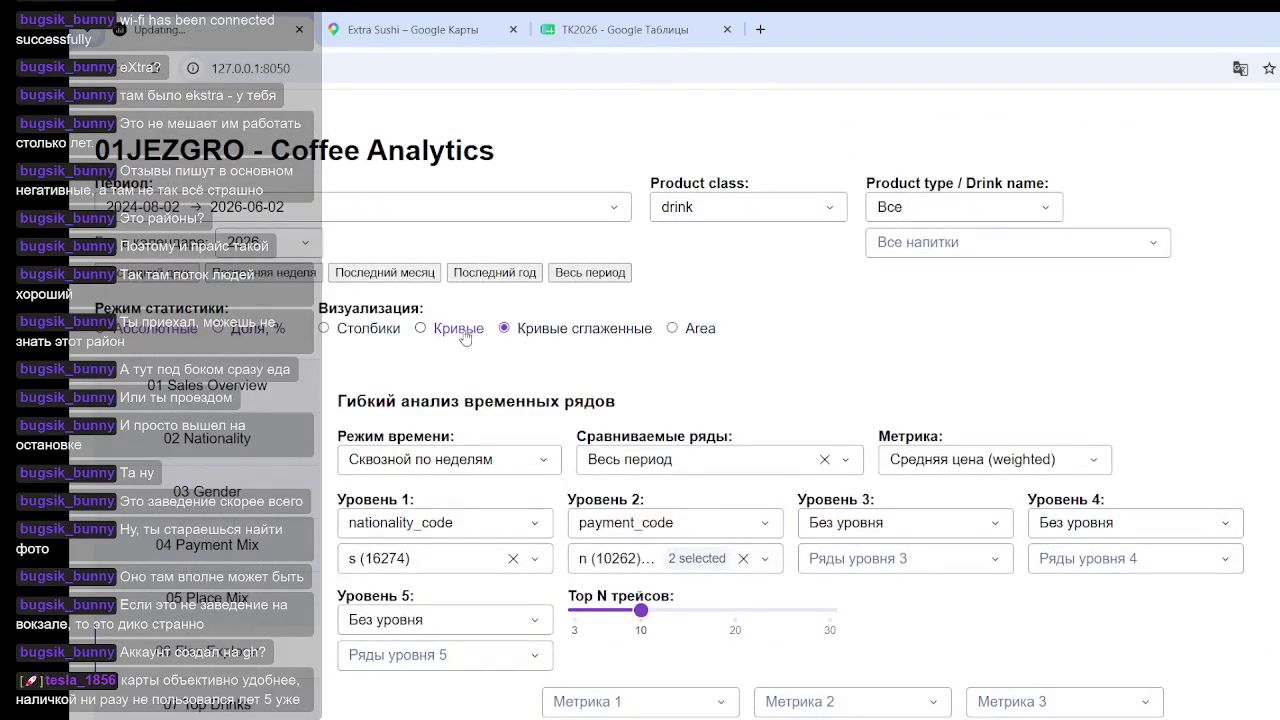
# Step: Choose age_group in the Уровень 3 dropdown to split the weighted average price traces
pyautogui.scroll(-3, 510, 333)
pyautogui.scroll(-5, 967, 322)
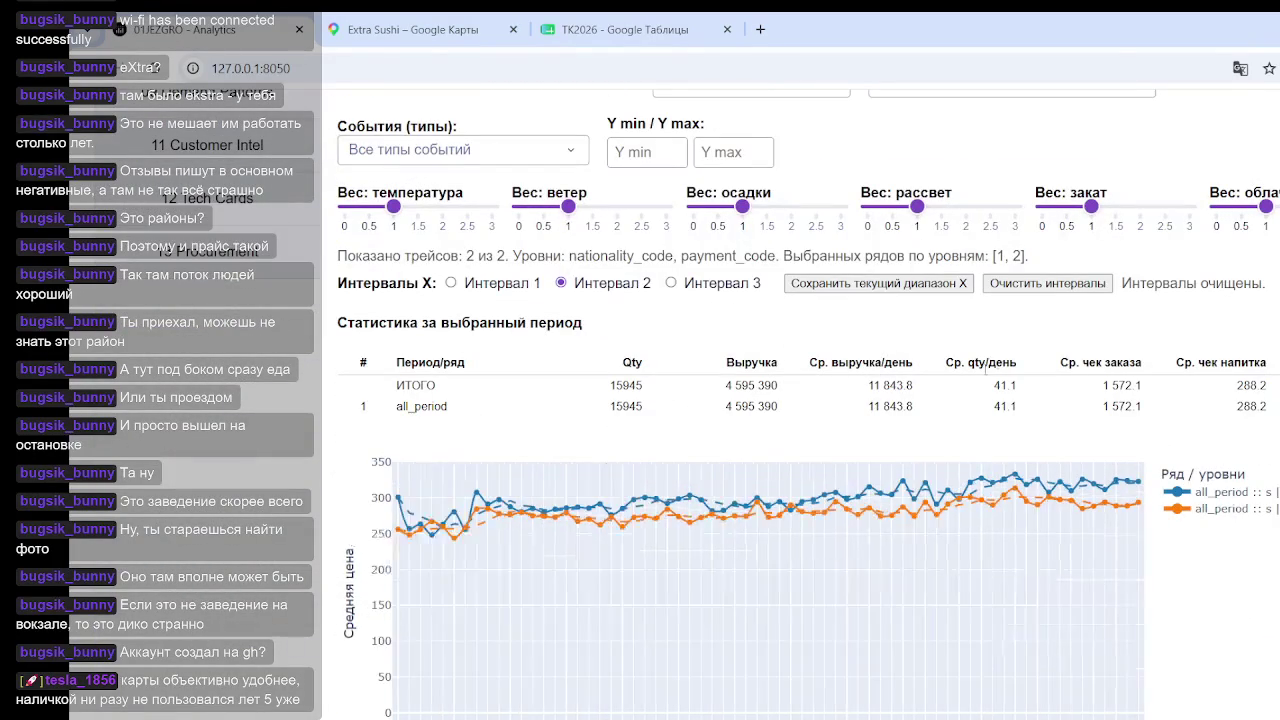
pyautogui.scroll(-1, 1140, 307)
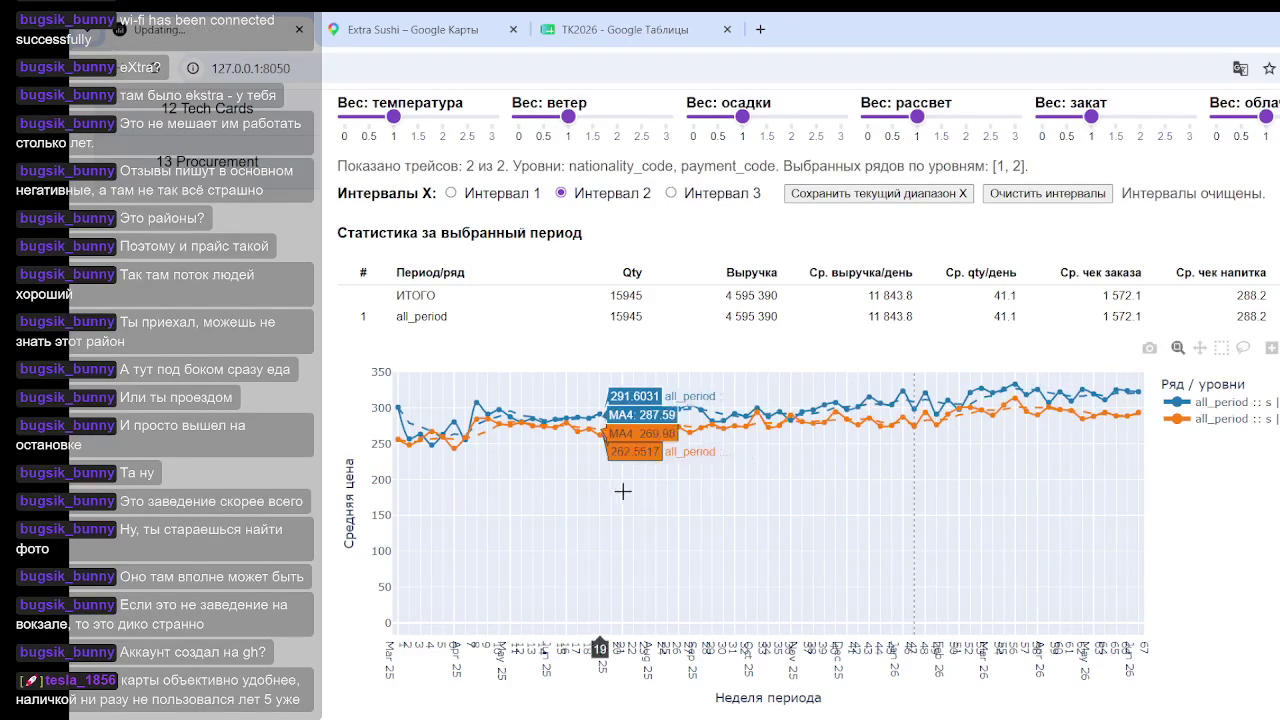
pyautogui.moveTo(1048, 410)
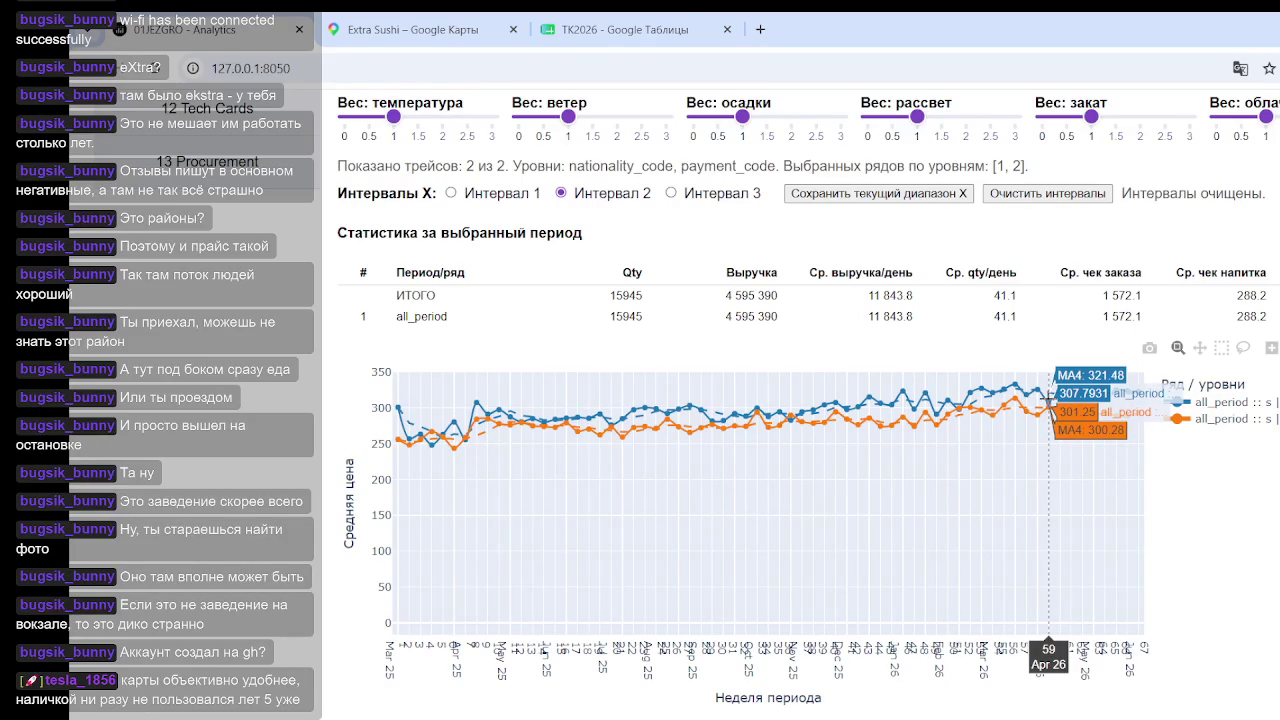
pyautogui.scroll(5, 785, 470)
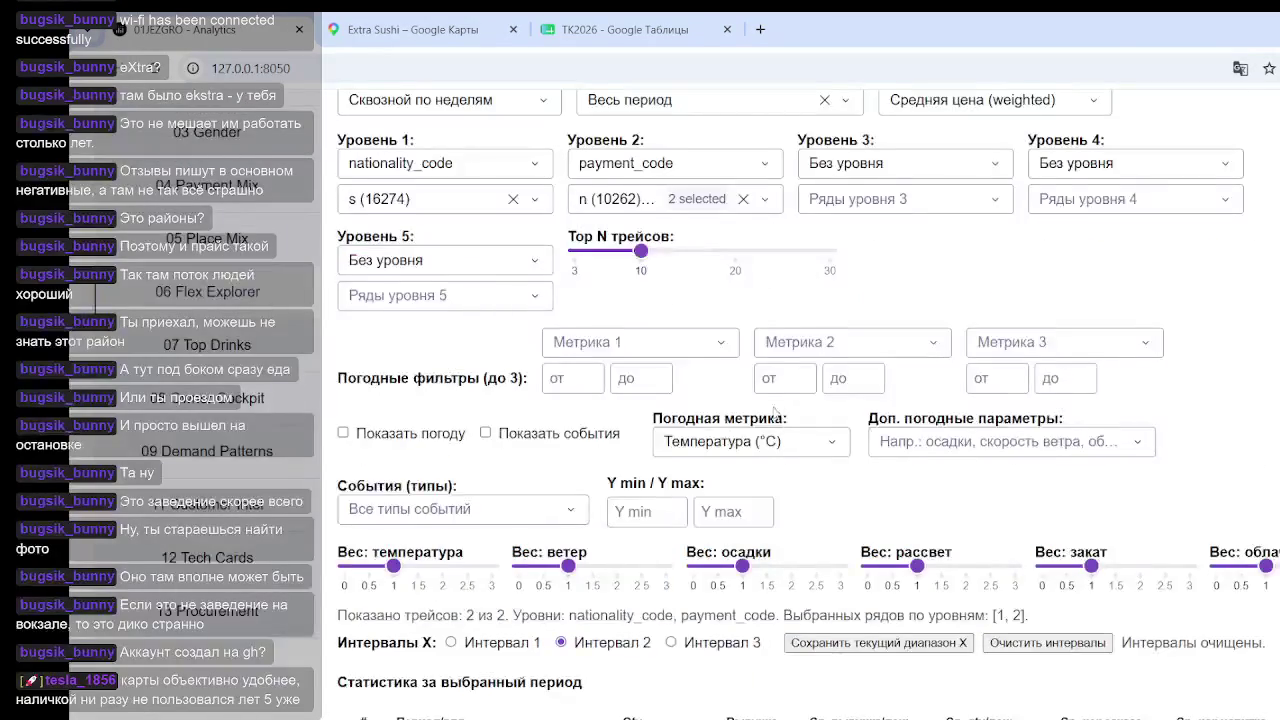
pyautogui.scroll(-3, 838, 444)
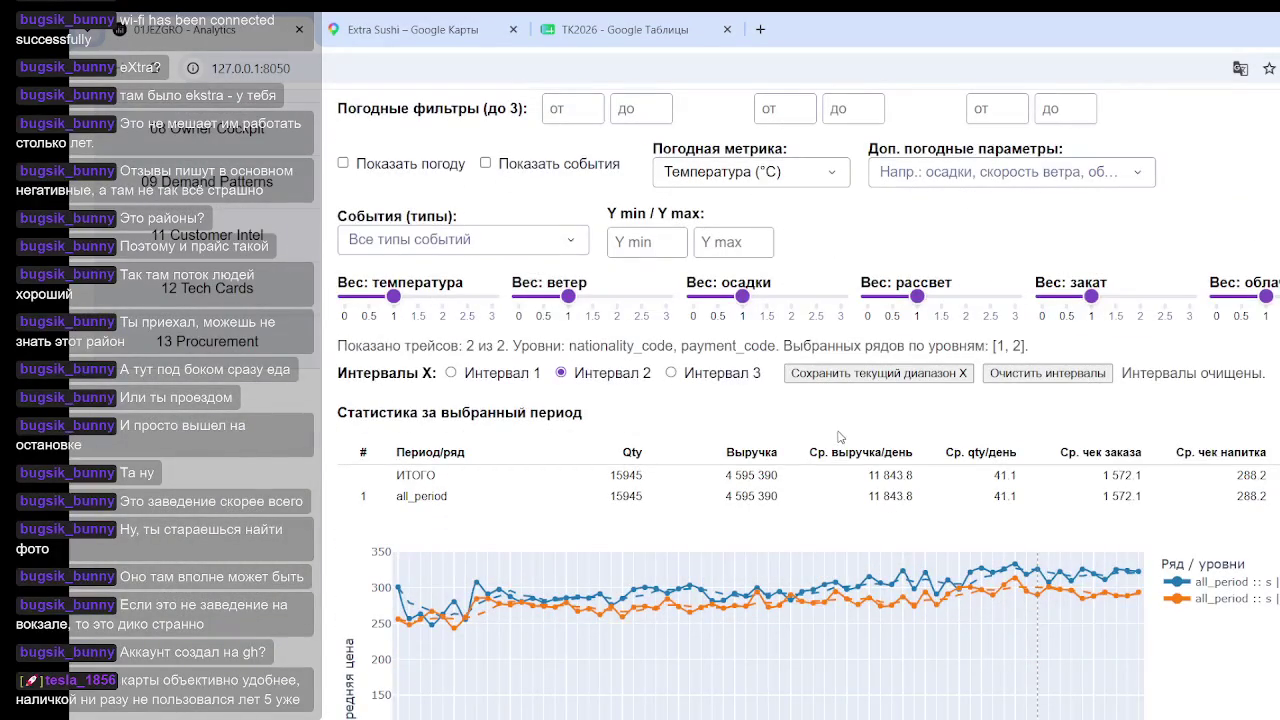
pyautogui.scroll(5, 828, 431)
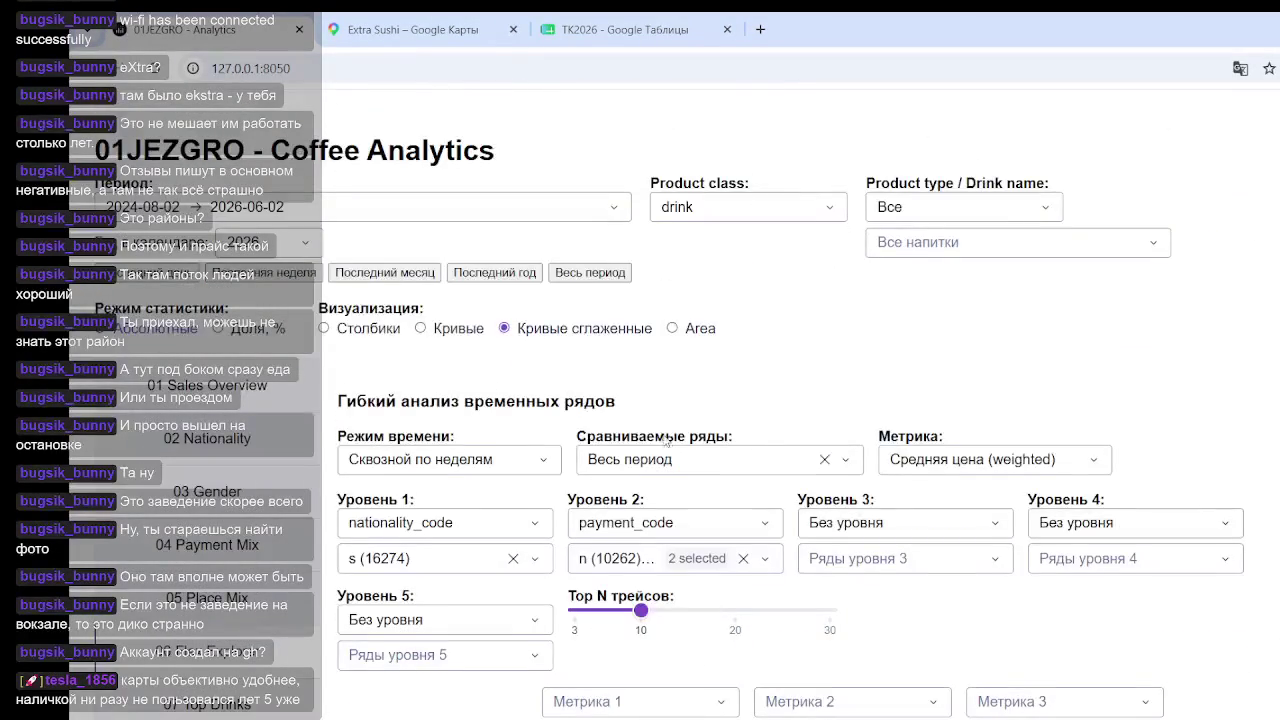
pyautogui.scroll(-5, 661, 543)
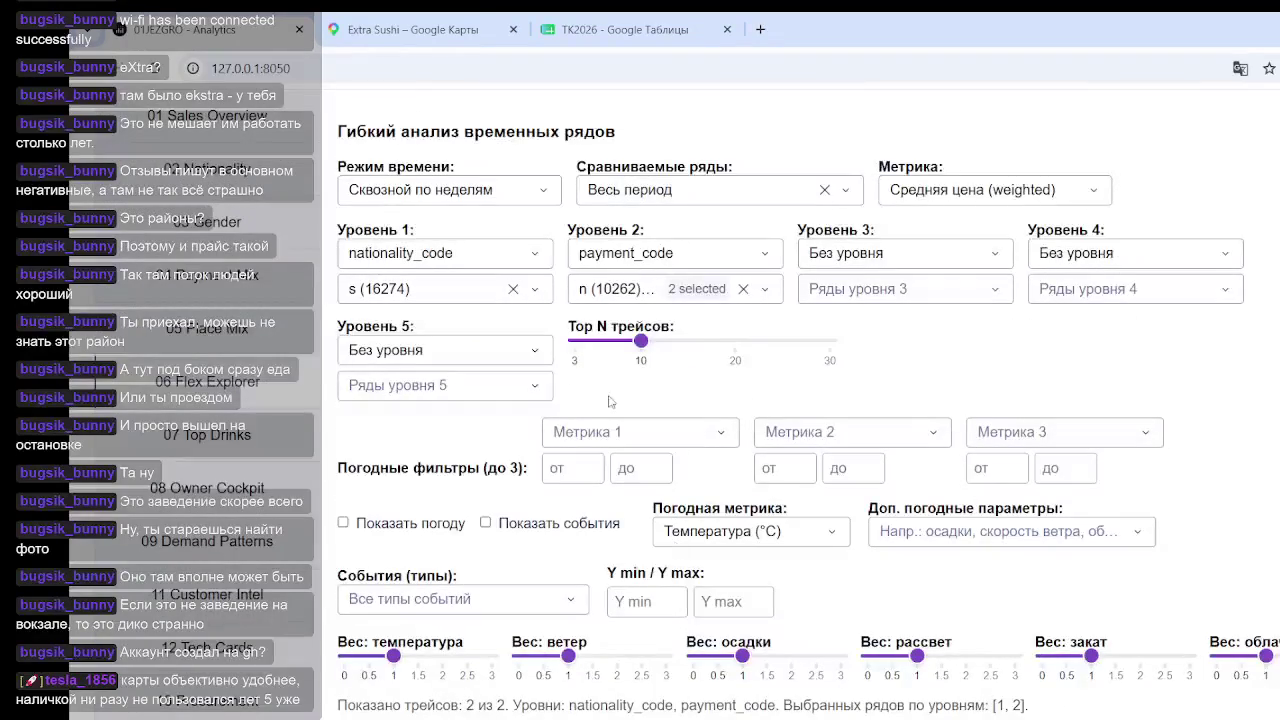
pyautogui.click(907, 268)
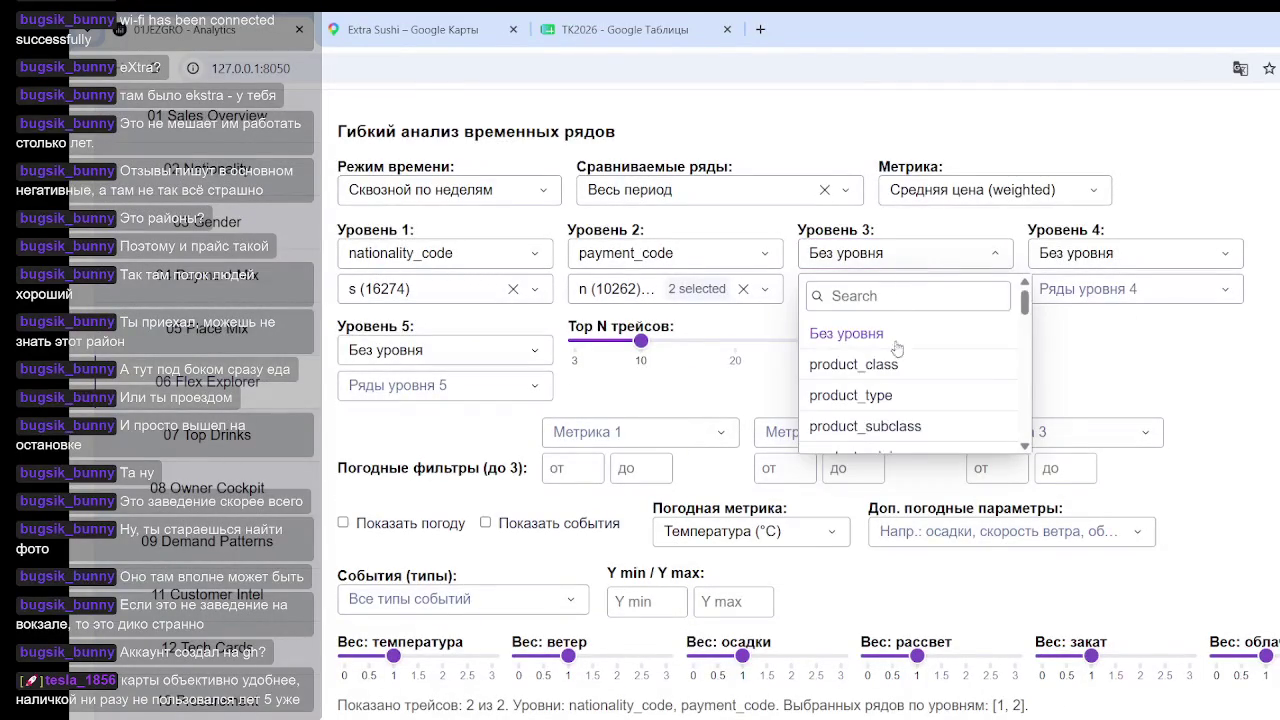
pyautogui.scroll(-1, 897, 345)
pyautogui.scroll(-1, 922, 372)
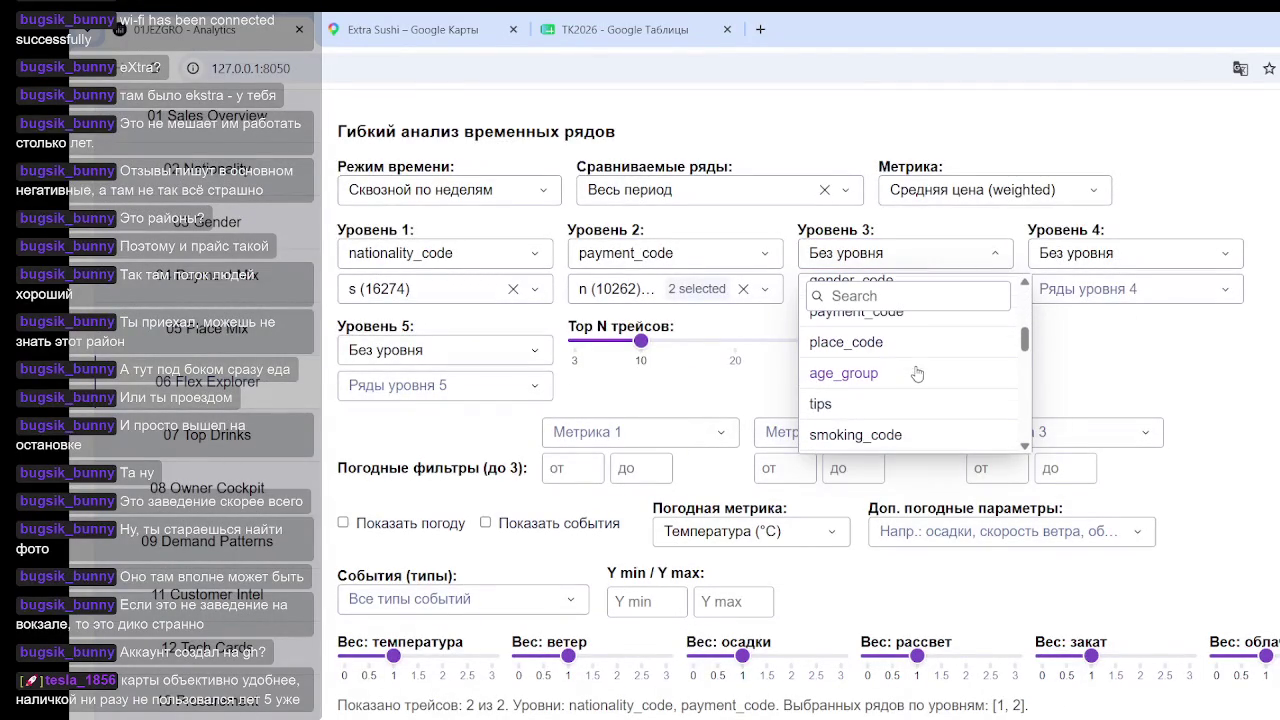
pyautogui.click(855, 376)
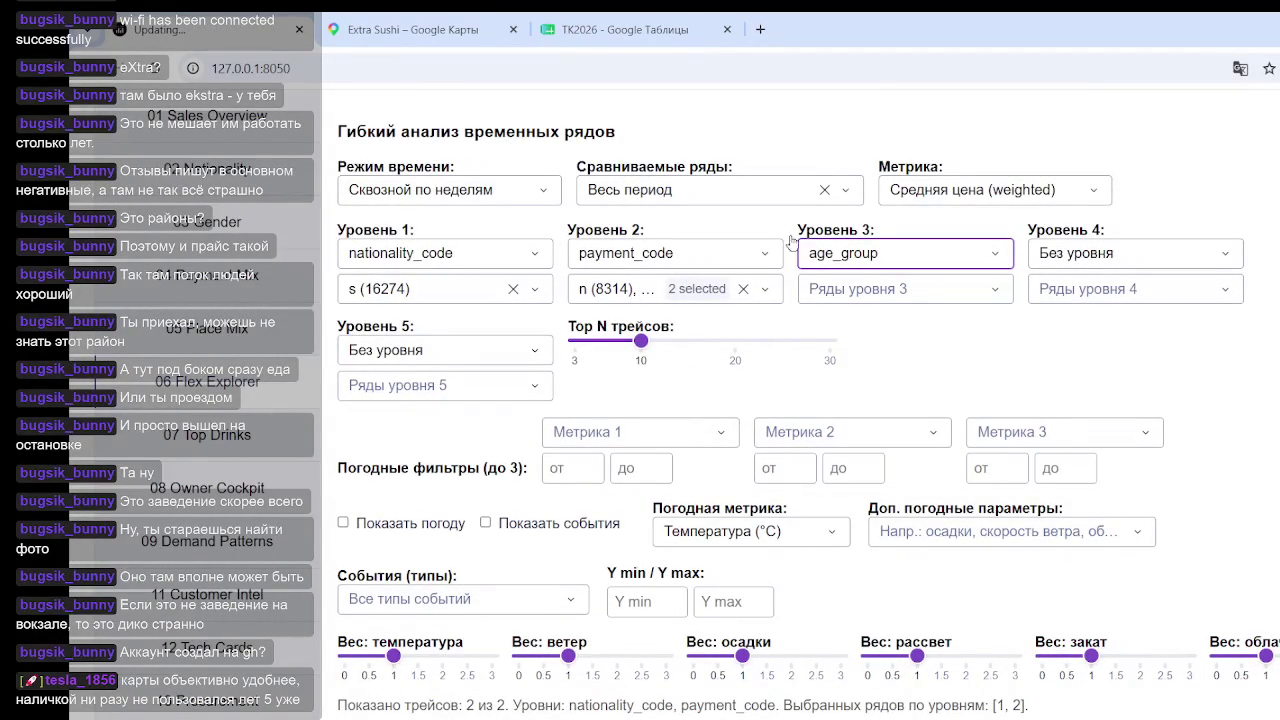
pyautogui.scroll(-5, 1273, 655)
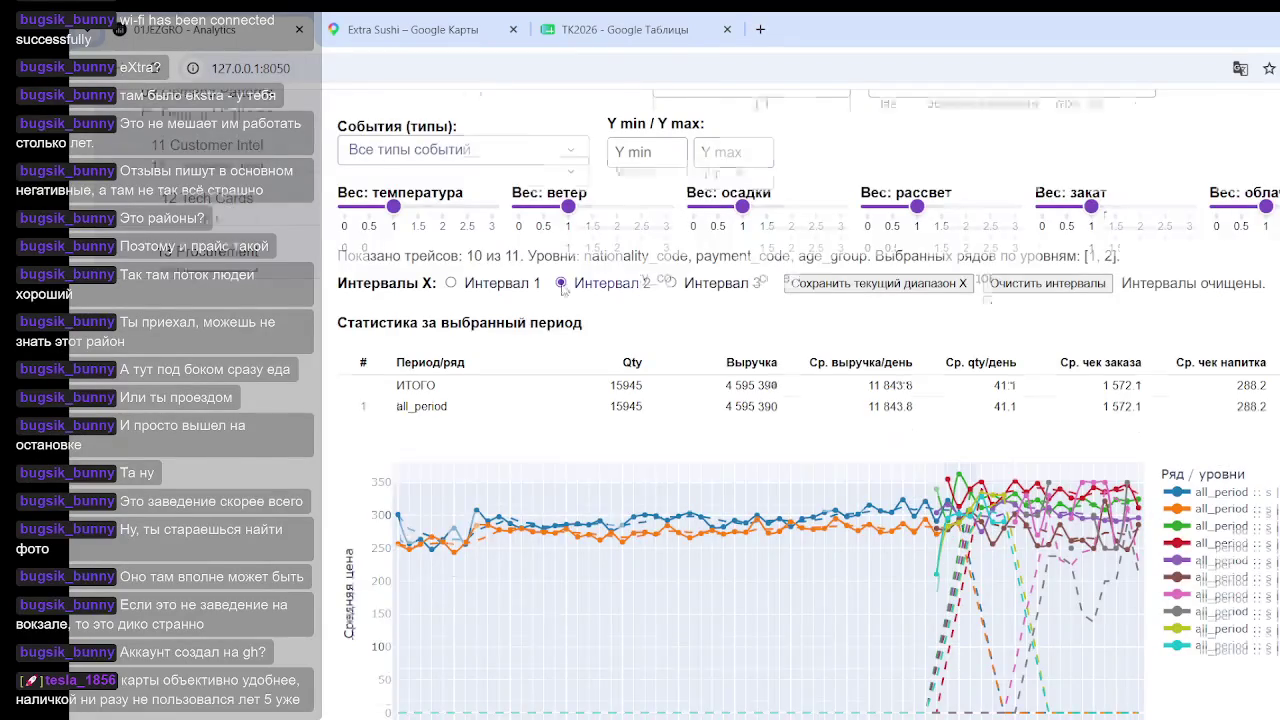
pyautogui.scroll(3, 1273, 655)
pyautogui.scroll(-4, 758, 255)
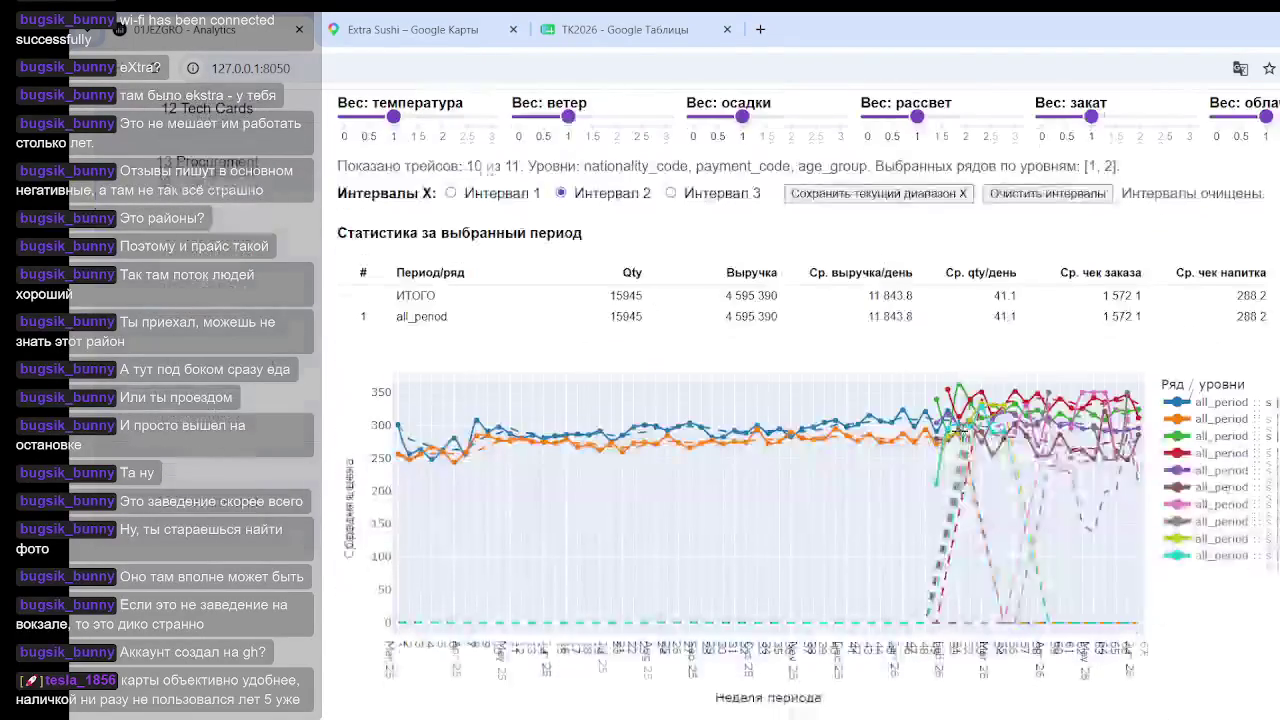
pyautogui.moveTo(1017, 560)
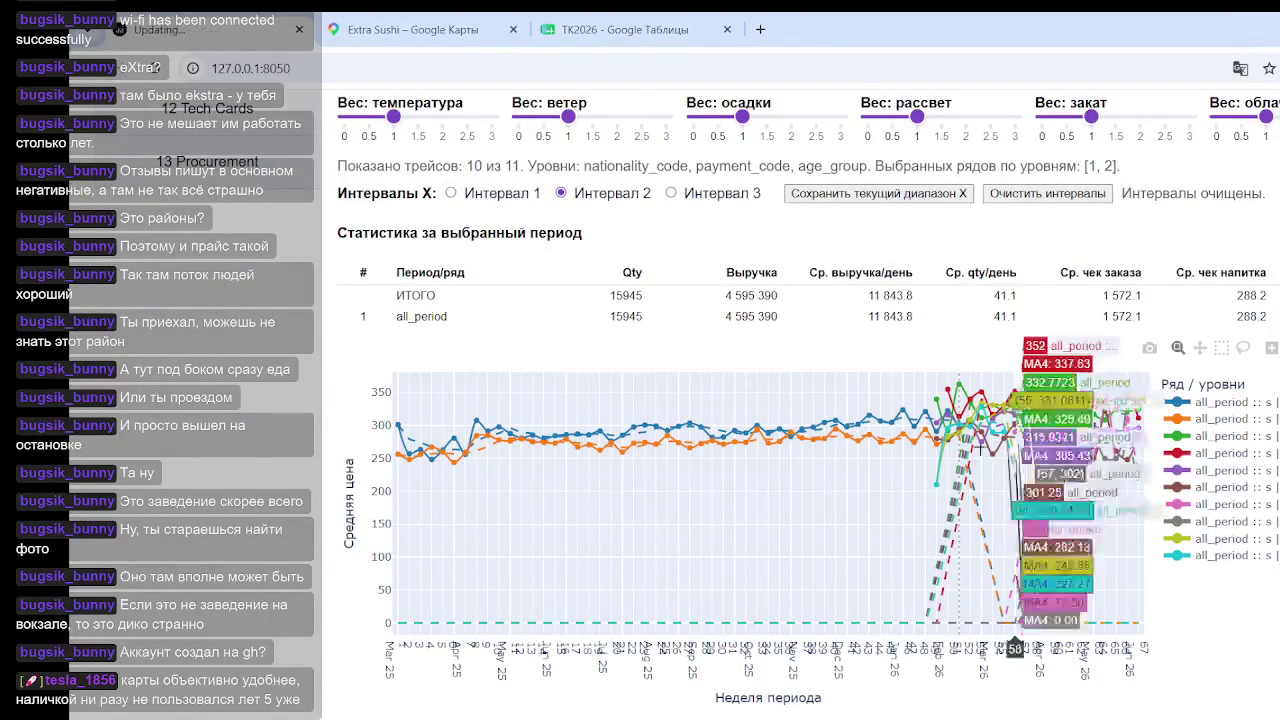
pyautogui.scroll(5, 860, 354)
pyautogui.scroll(2, 860, 354)
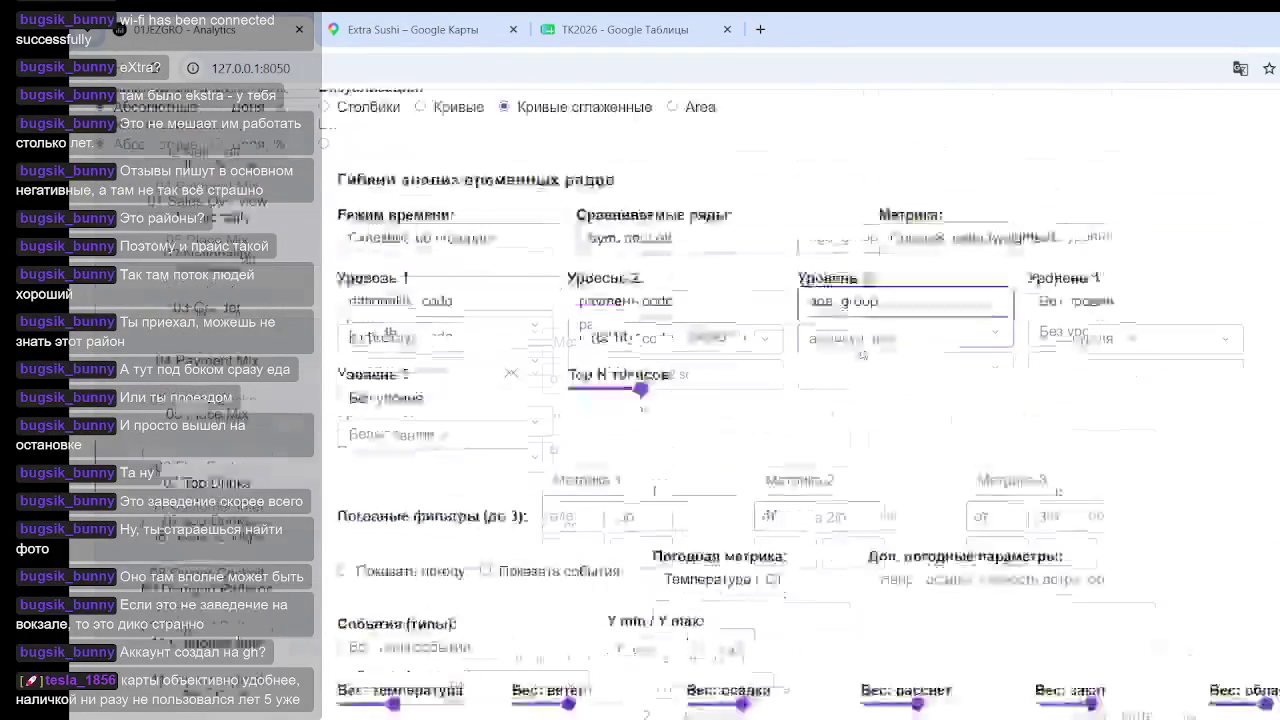
# Step: Filter level 3 to age group 70 (601) and mark a week boundary on the chart
pyautogui.click(850, 374)
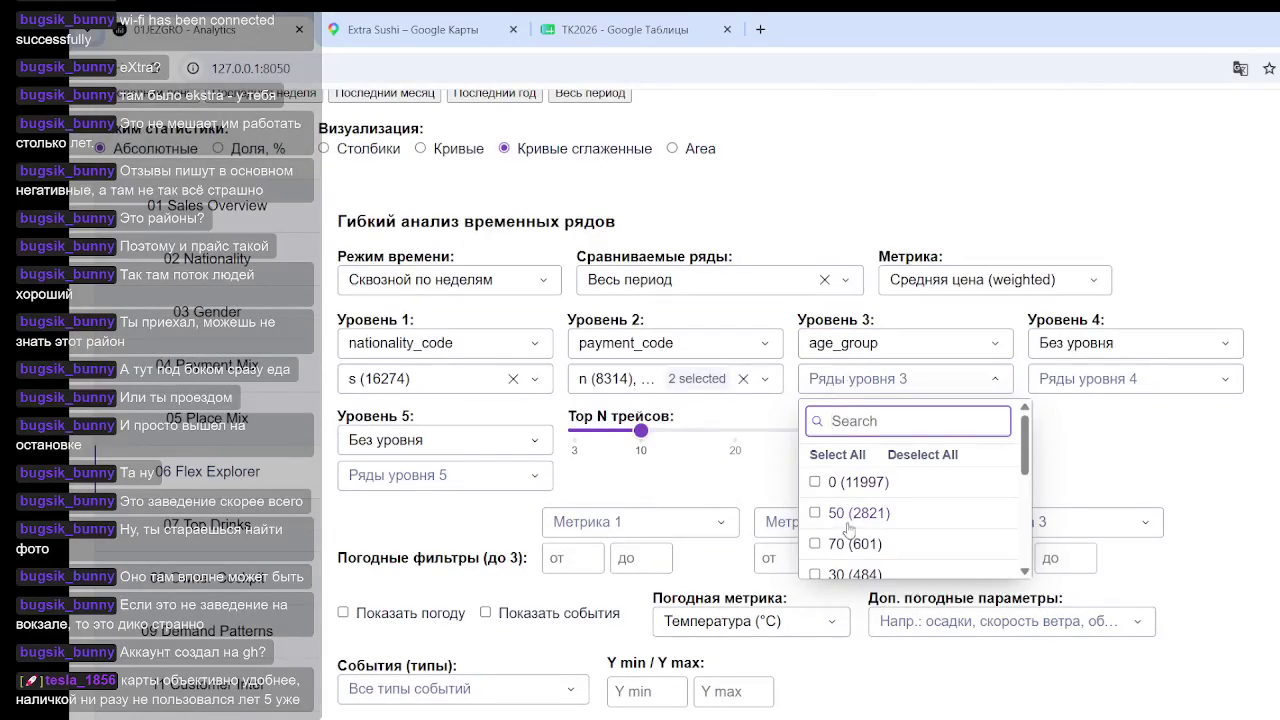
pyautogui.click(814, 543)
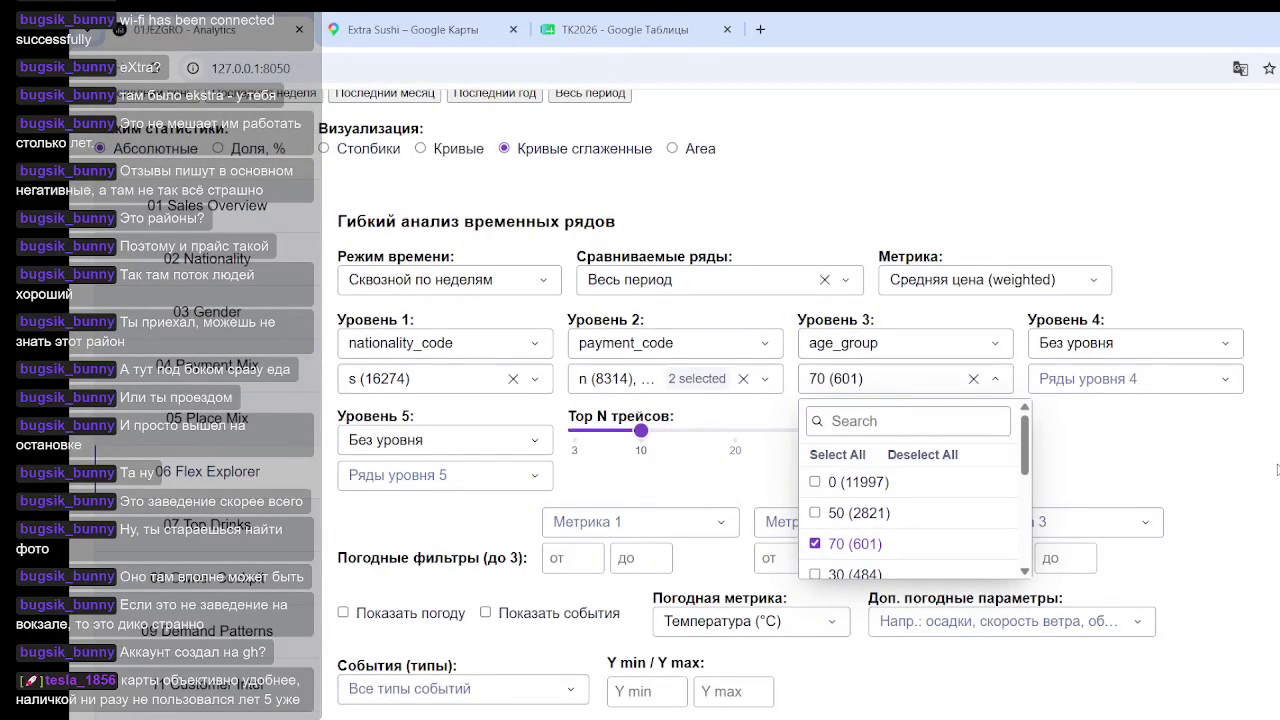
pyautogui.click(1255, 468)
pyautogui.scroll(-3, 1250, 468)
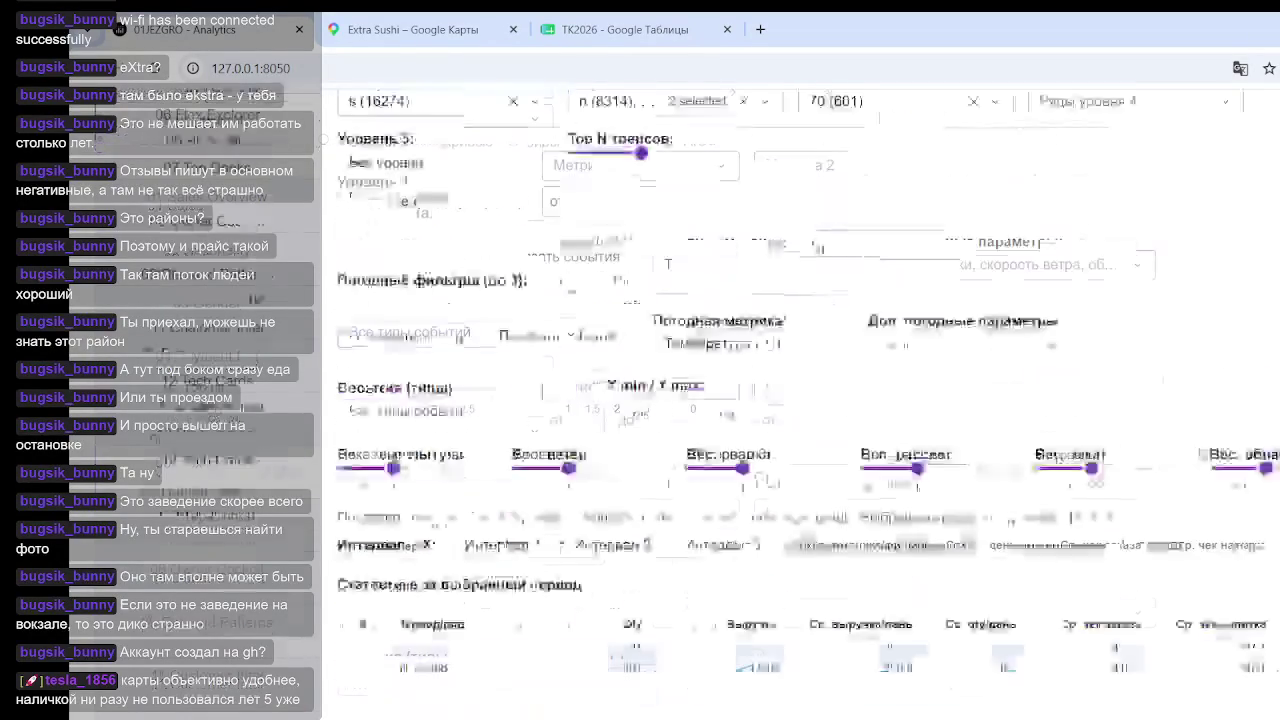
pyautogui.scroll(-4, 1196, 425)
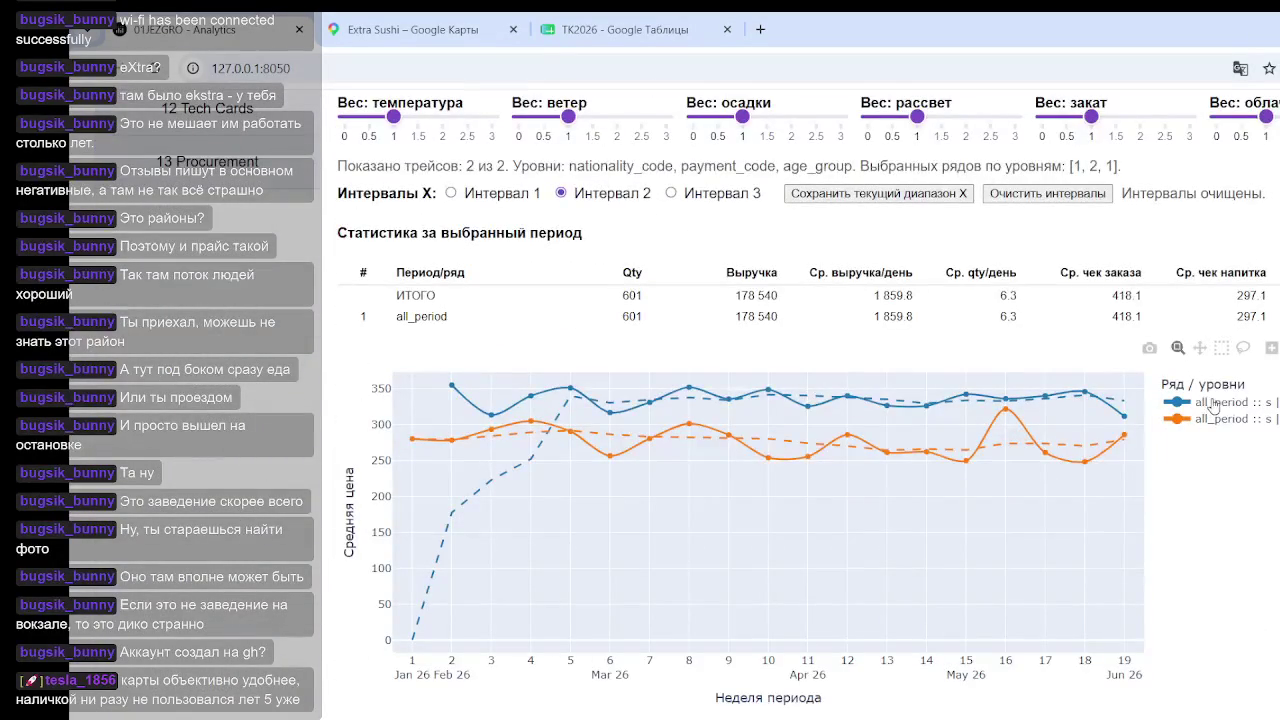
pyautogui.click(452, 400)
pyautogui.scroll(3, 738, 455)
# Step: Switch the Метрика to Количество (qty) and view the weekly quantity chart for age group 70
pyautogui.scroll(5, 738, 455)
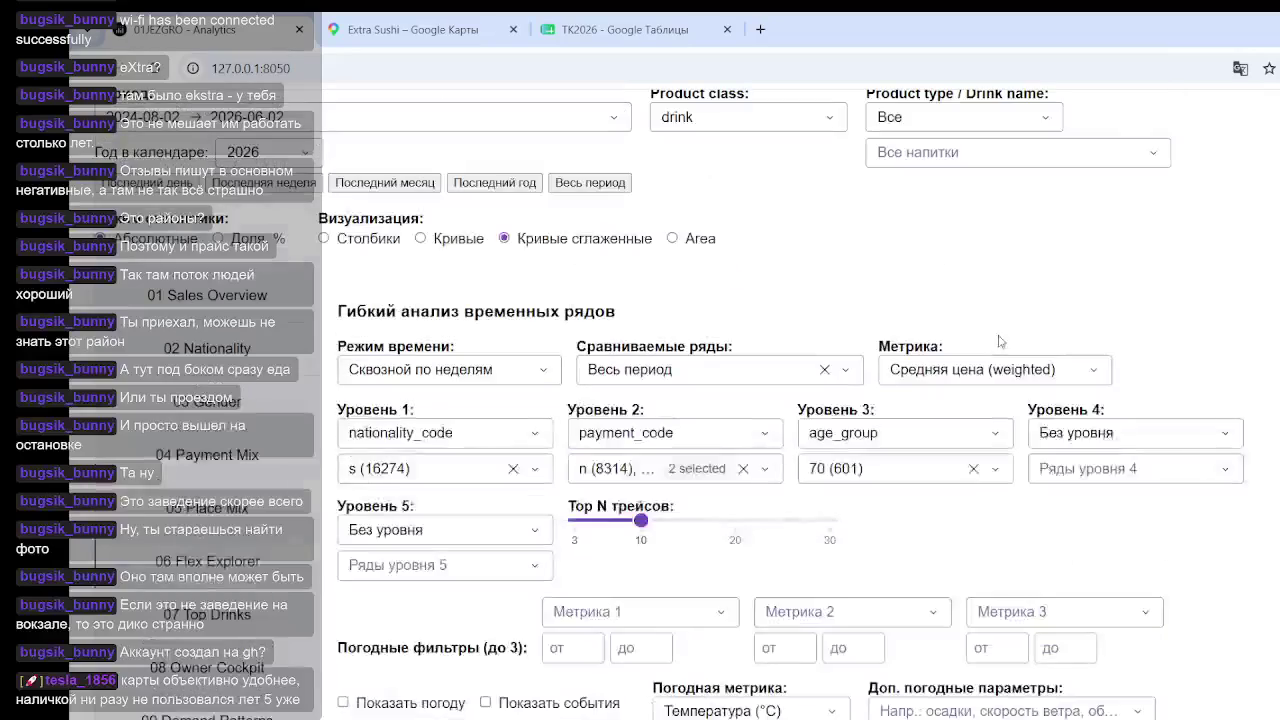
pyautogui.click(1020, 369)
pyautogui.click(940, 455)
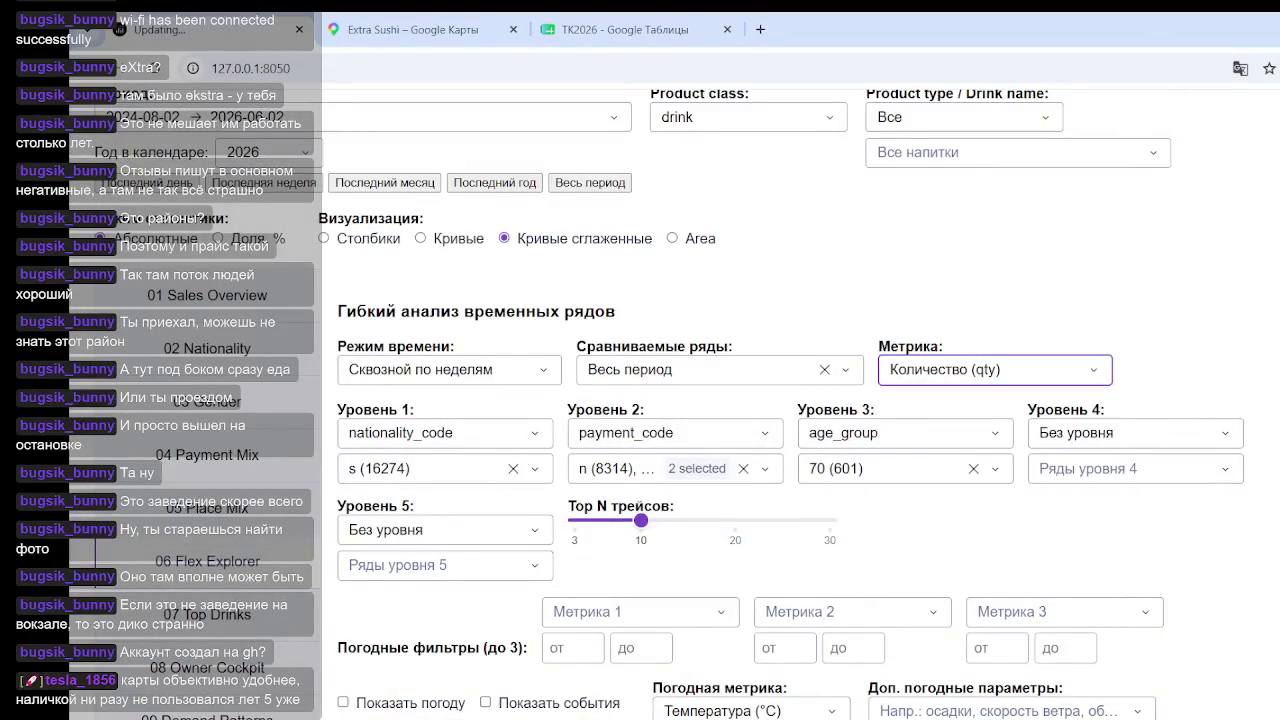
pyautogui.scroll(-3, 1276, 280)
pyautogui.scroll(-1, 1276, 280)
pyautogui.scroll(-6, 1276, 280)
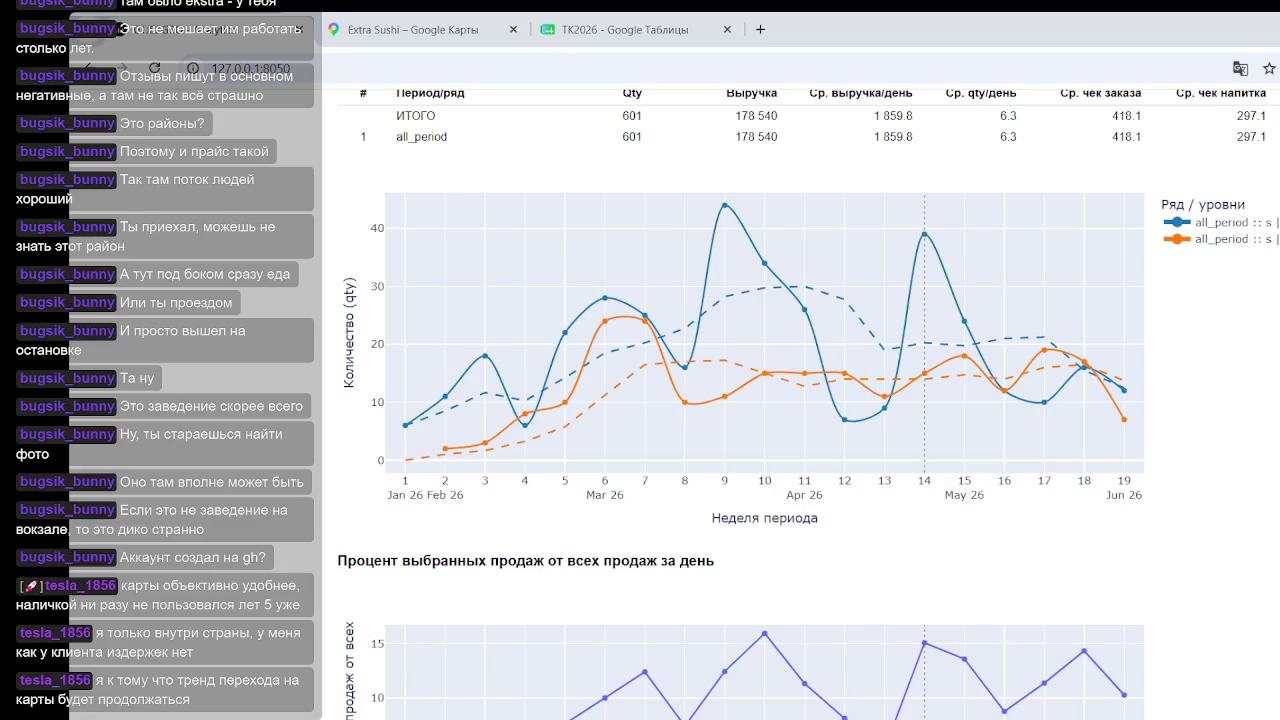
pyautogui.moveTo(1205, 437)
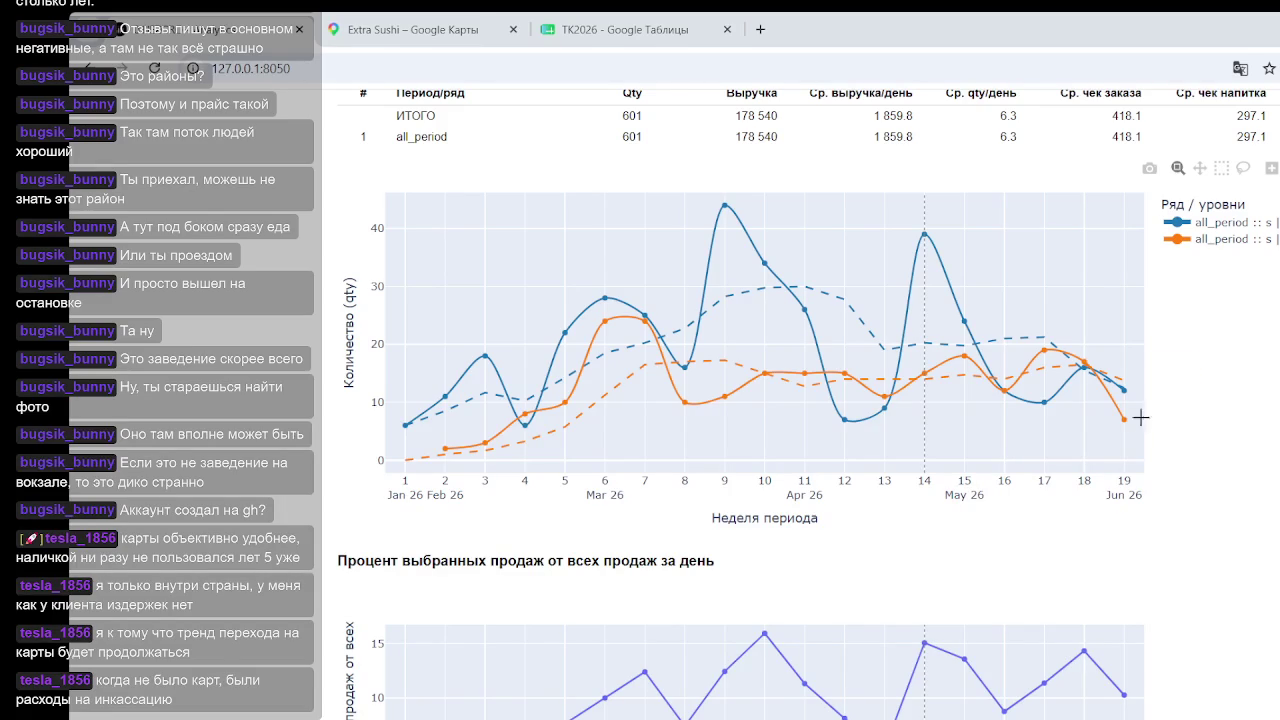
pyautogui.moveTo(1124, 390)
pyautogui.scroll(-1, 1150, 434)
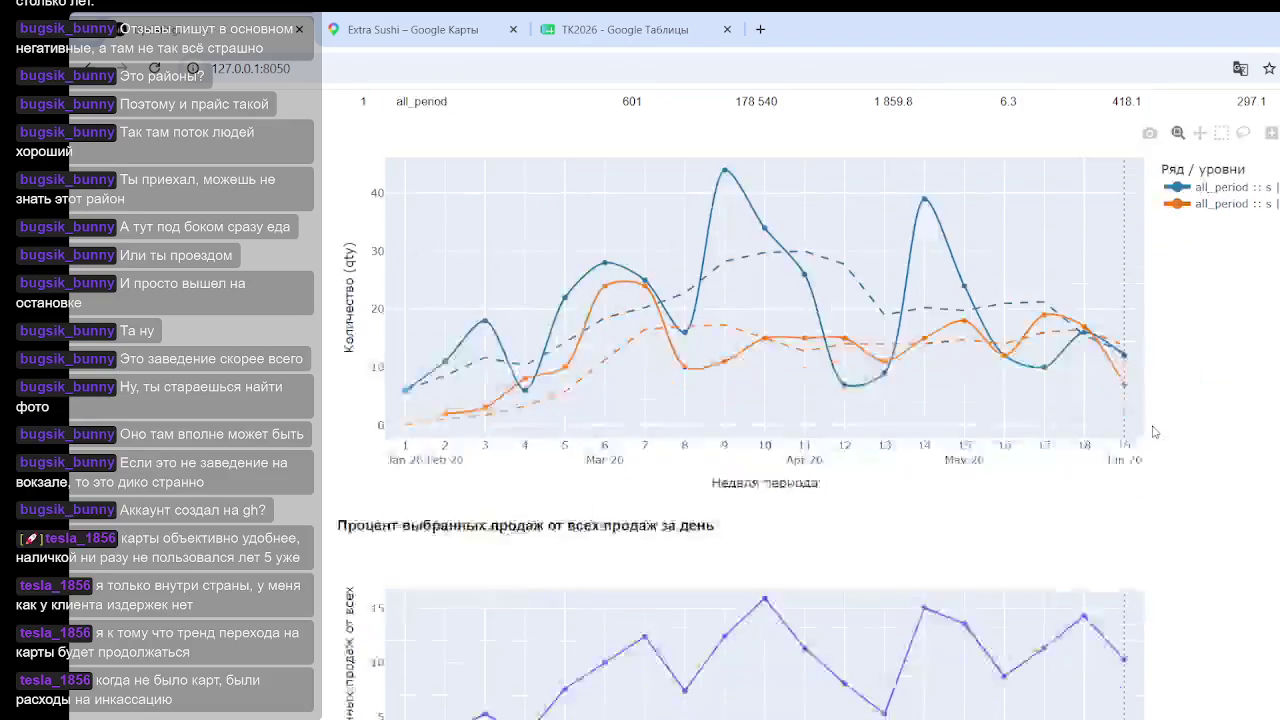
# Step: Scroll through the dashboard to review the age-group-70 breakdown for nationality s
pyautogui.scroll(-3, 1150, 434)
pyautogui.scroll(-2, 1150, 434)
pyautogui.scroll(1, 1150, 434)
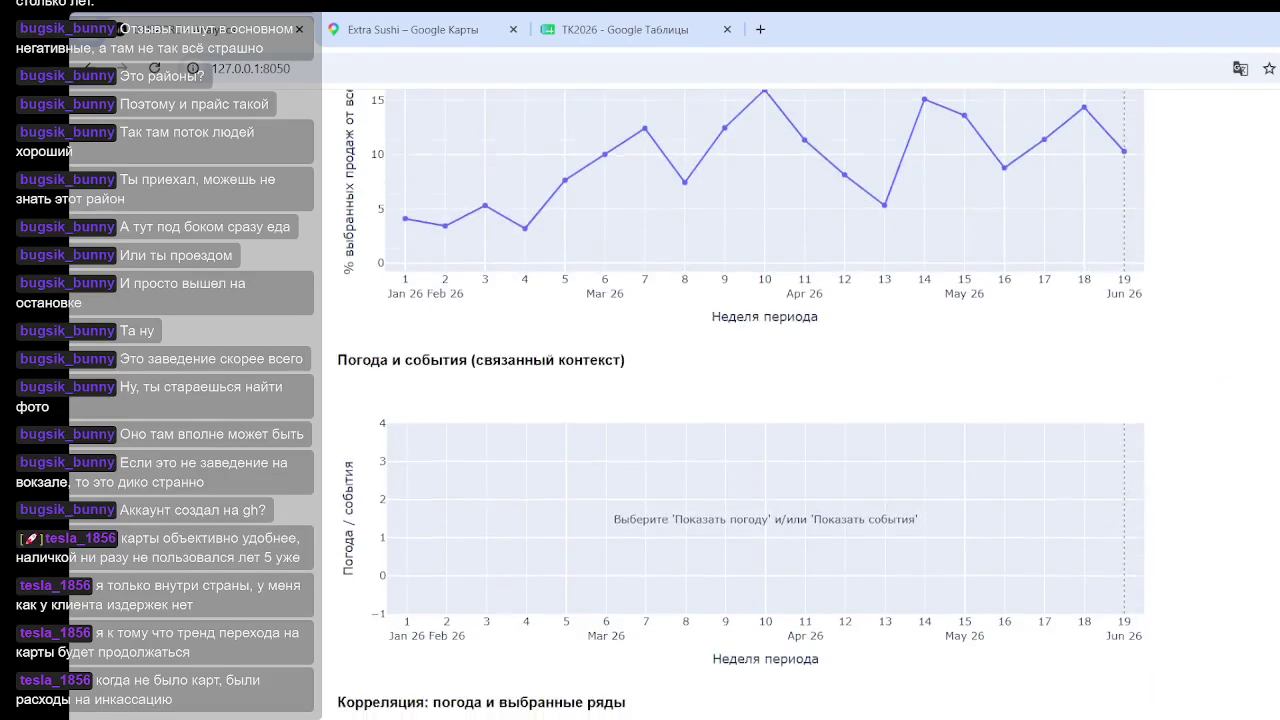
pyautogui.scroll(1, 1150, 434)
pyautogui.scroll(10, 1150, 434)
pyautogui.scroll(-3, 800, 420)
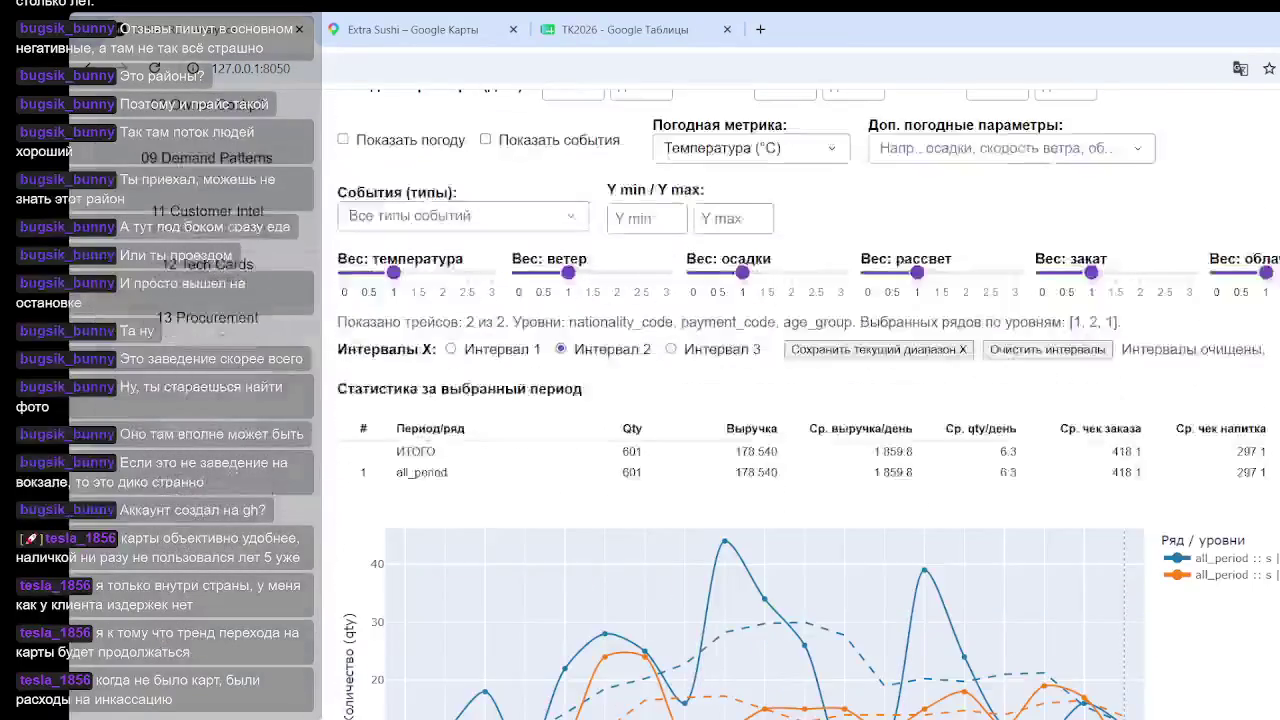
pyautogui.scroll(-1, 800, 420)
pyautogui.scroll(3, 800, 420)
pyautogui.scroll(2, 800, 420)
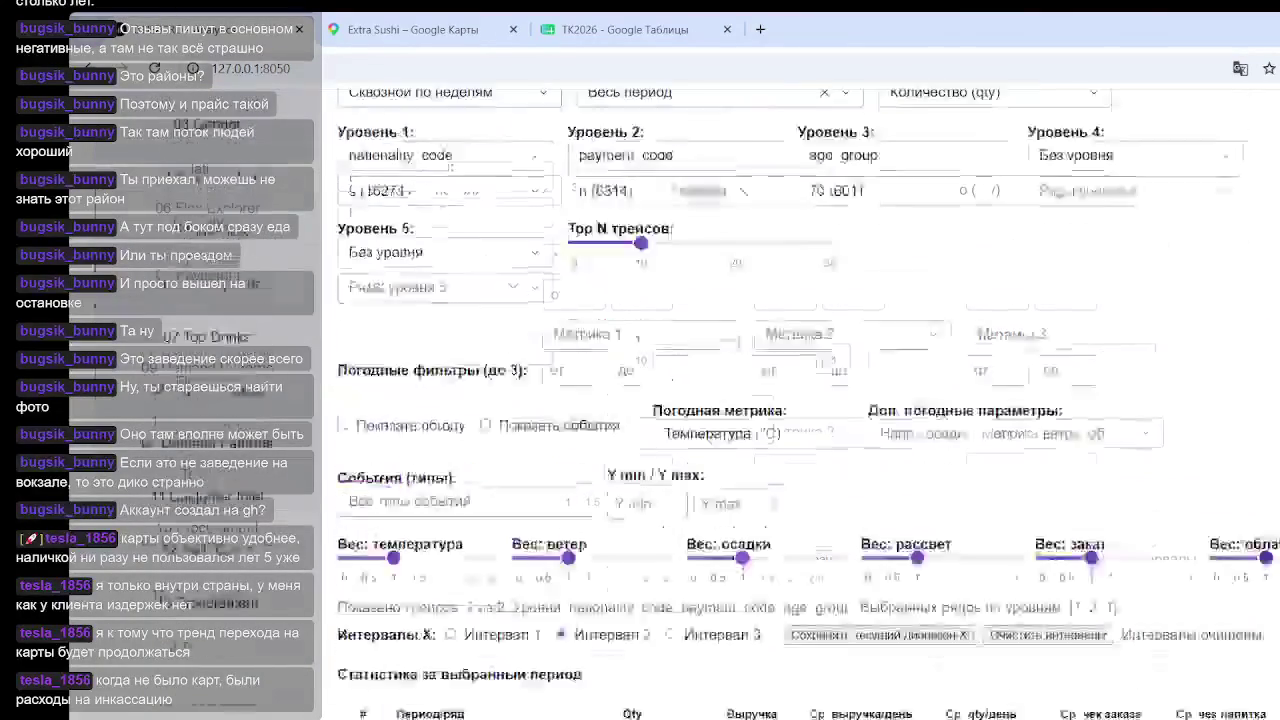
pyautogui.scroll(-5, 800, 420)
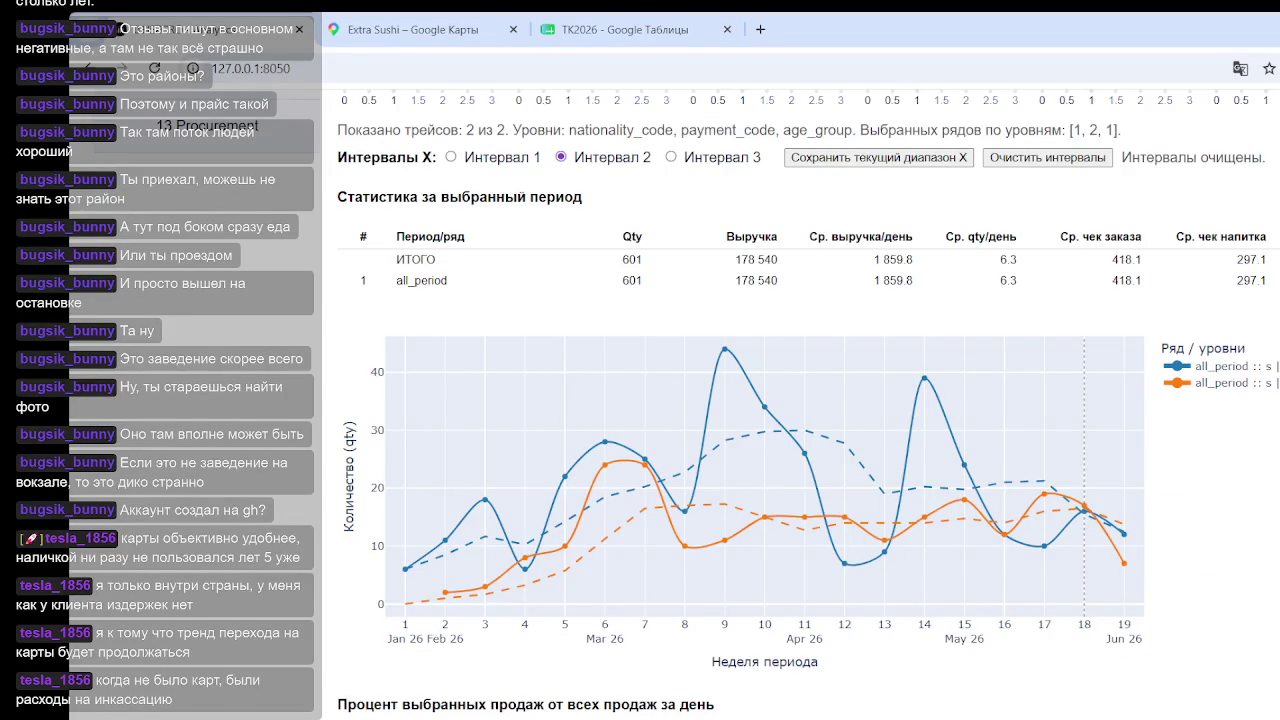
pyautogui.moveTo(1030, 486)
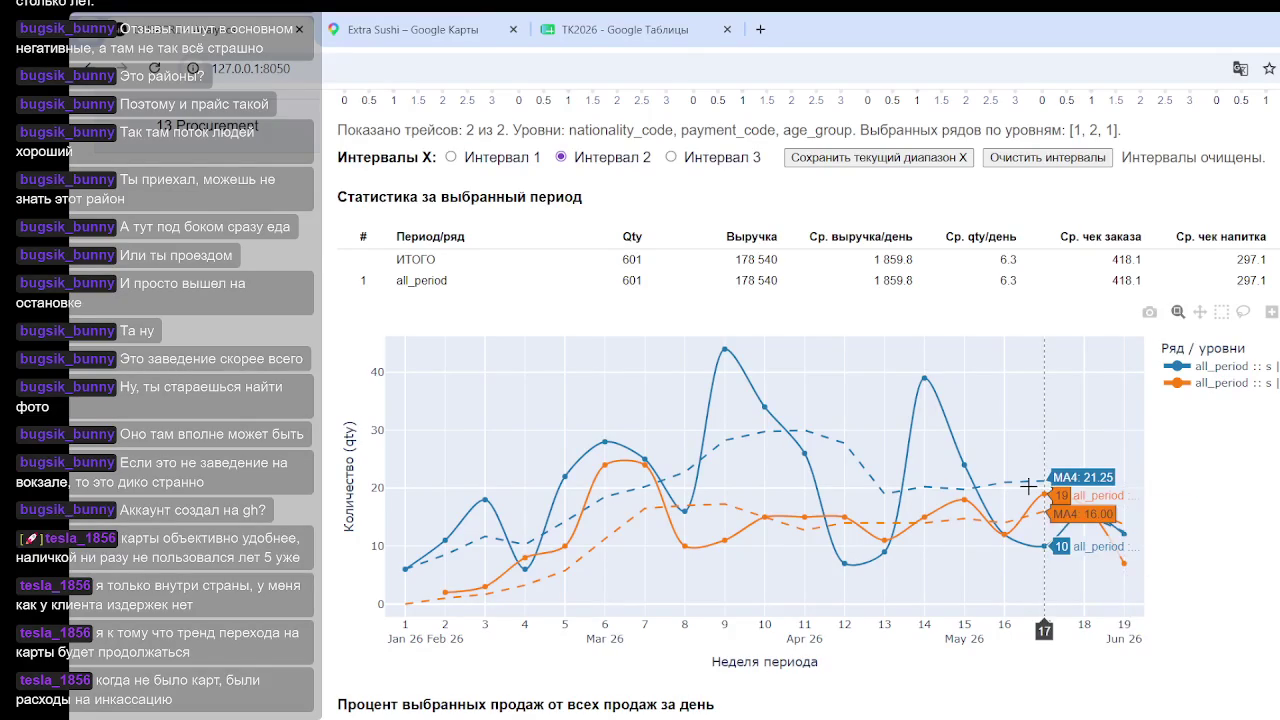
pyautogui.scroll(2, 1000, 480)
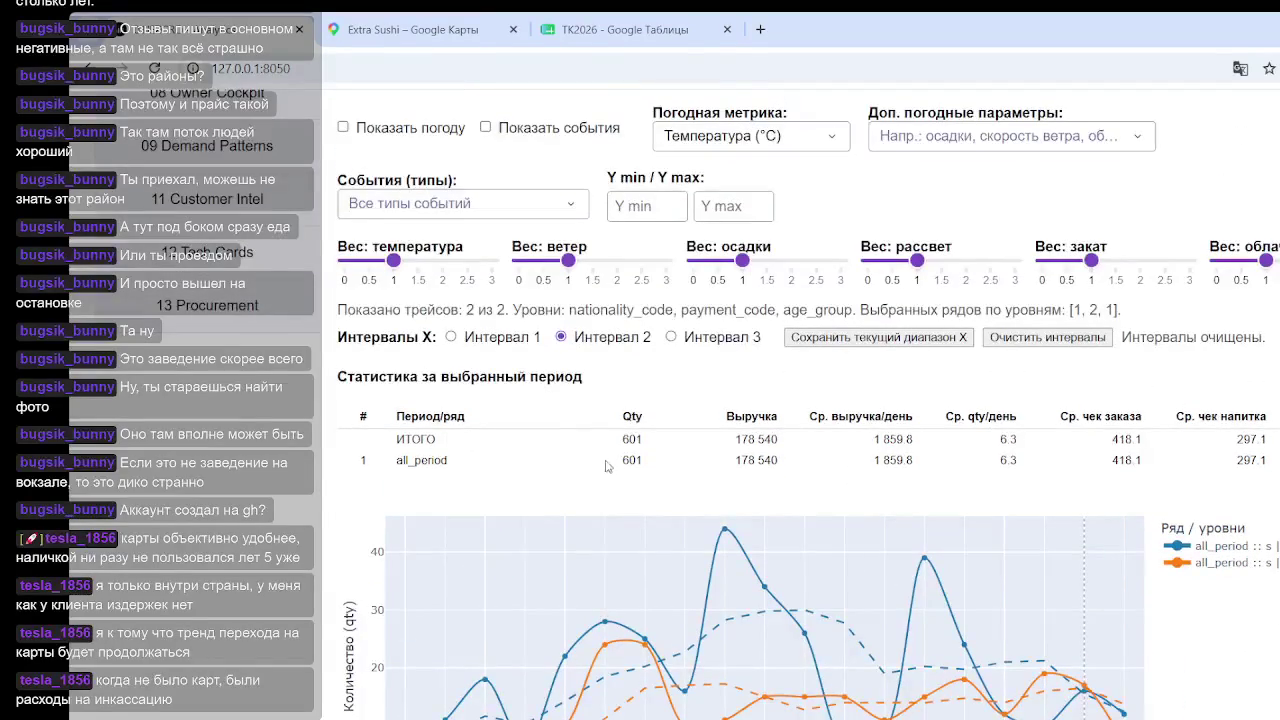
pyautogui.scroll(-2, 640, 466)
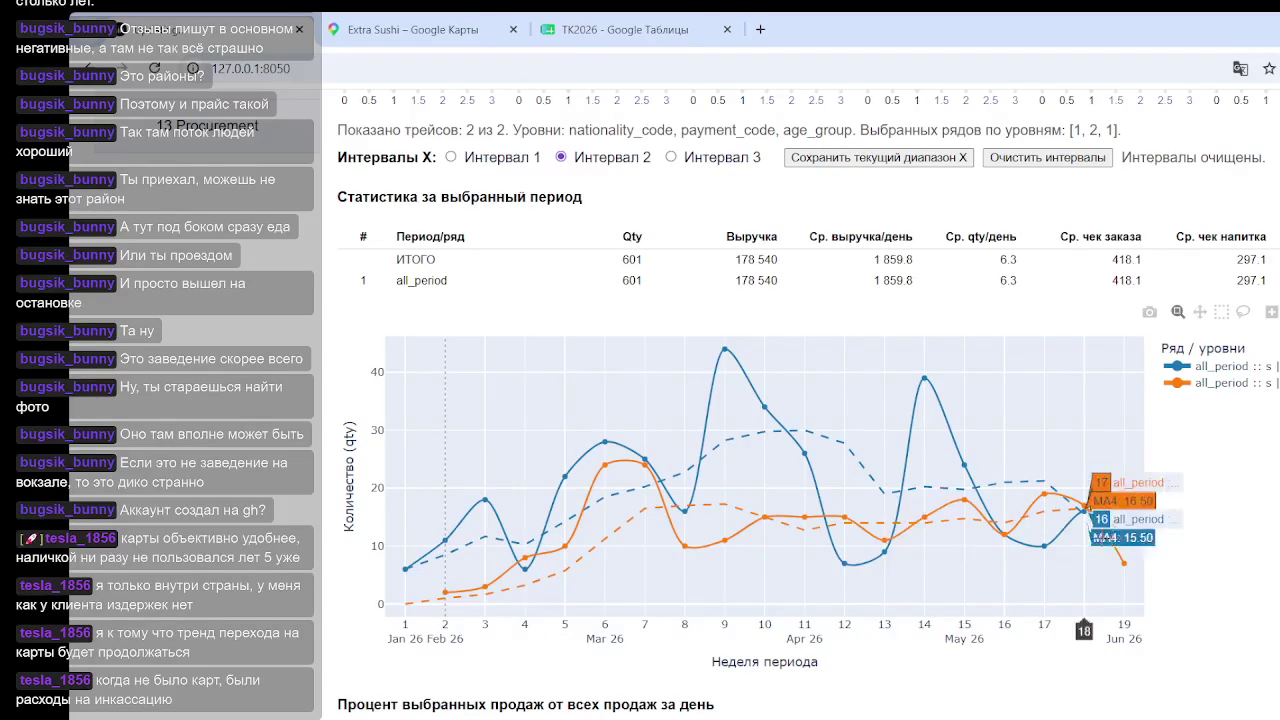
pyautogui.scroll(2, 698, 418)
# Step: Select the revenue figure 178 540 in the table, then bring up the Уровень 2 field list
pyautogui.moveTo(610, 472); pyautogui.dragTo(697, 470)
pyautogui.click(738, 466)
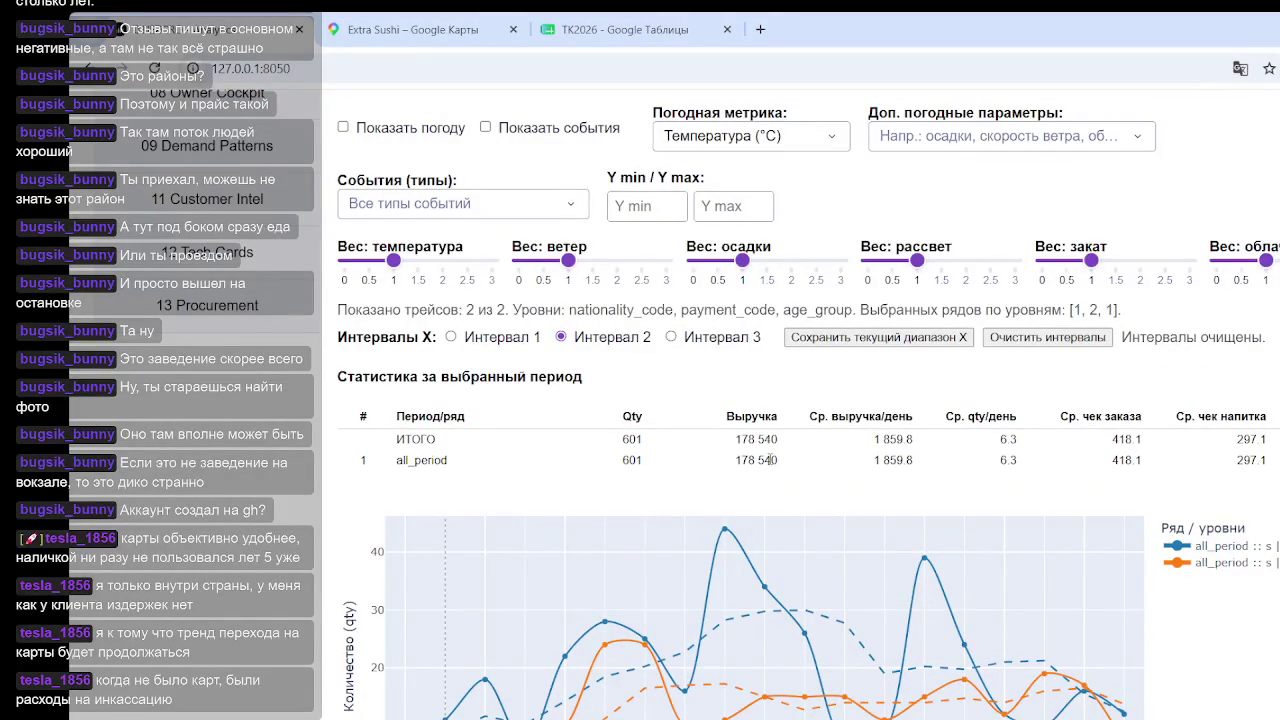
pyautogui.moveTo(726, 465); pyautogui.dragTo(778, 462)
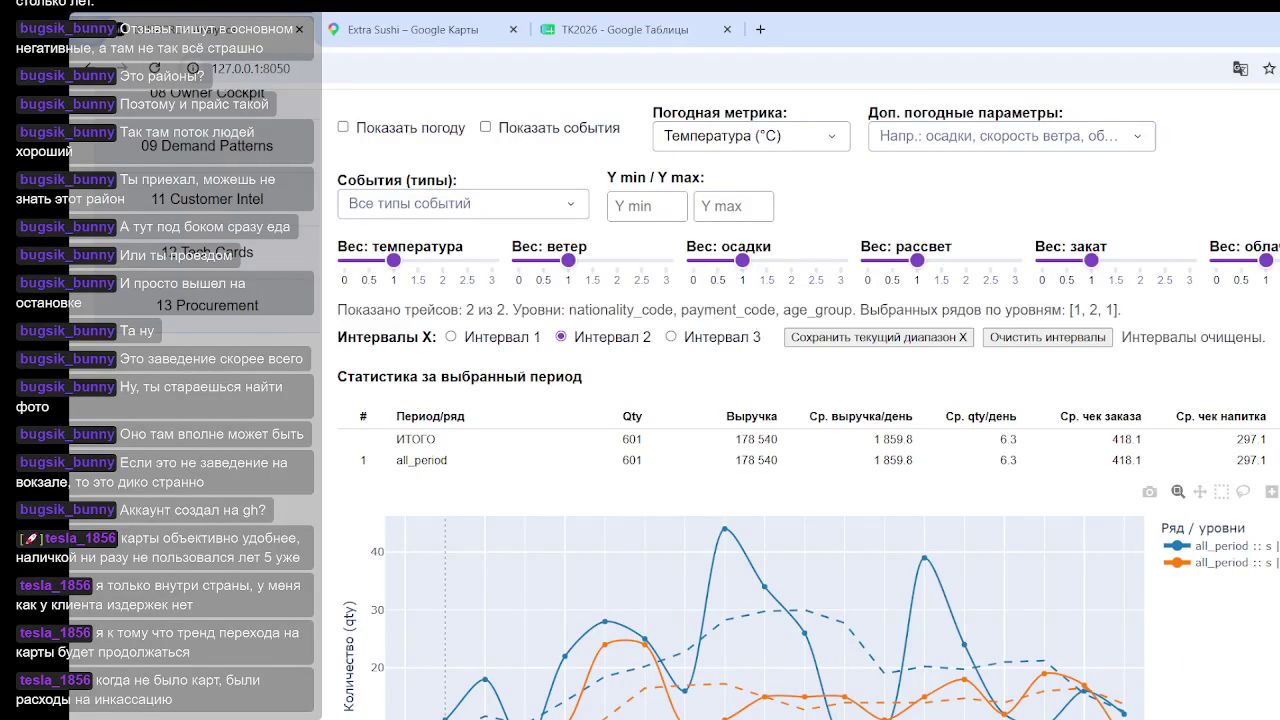
pyautogui.scroll(3, 905, 522)
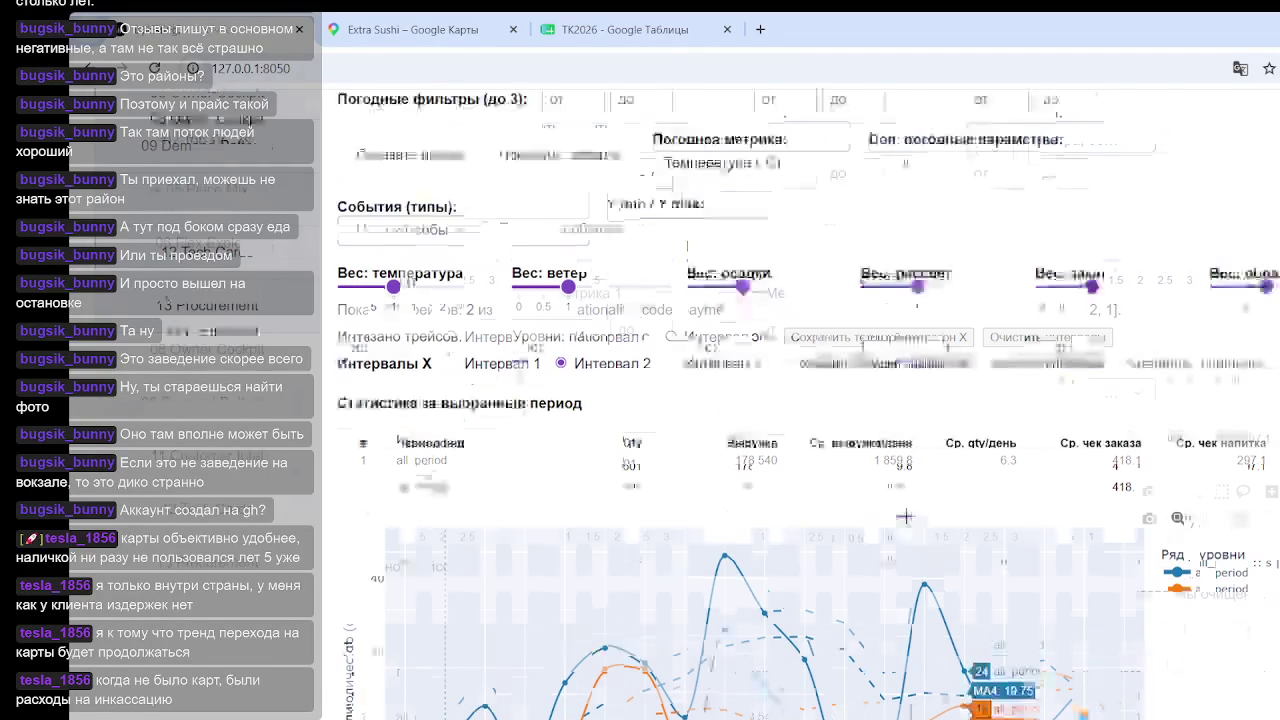
pyautogui.scroll(3, 905, 522)
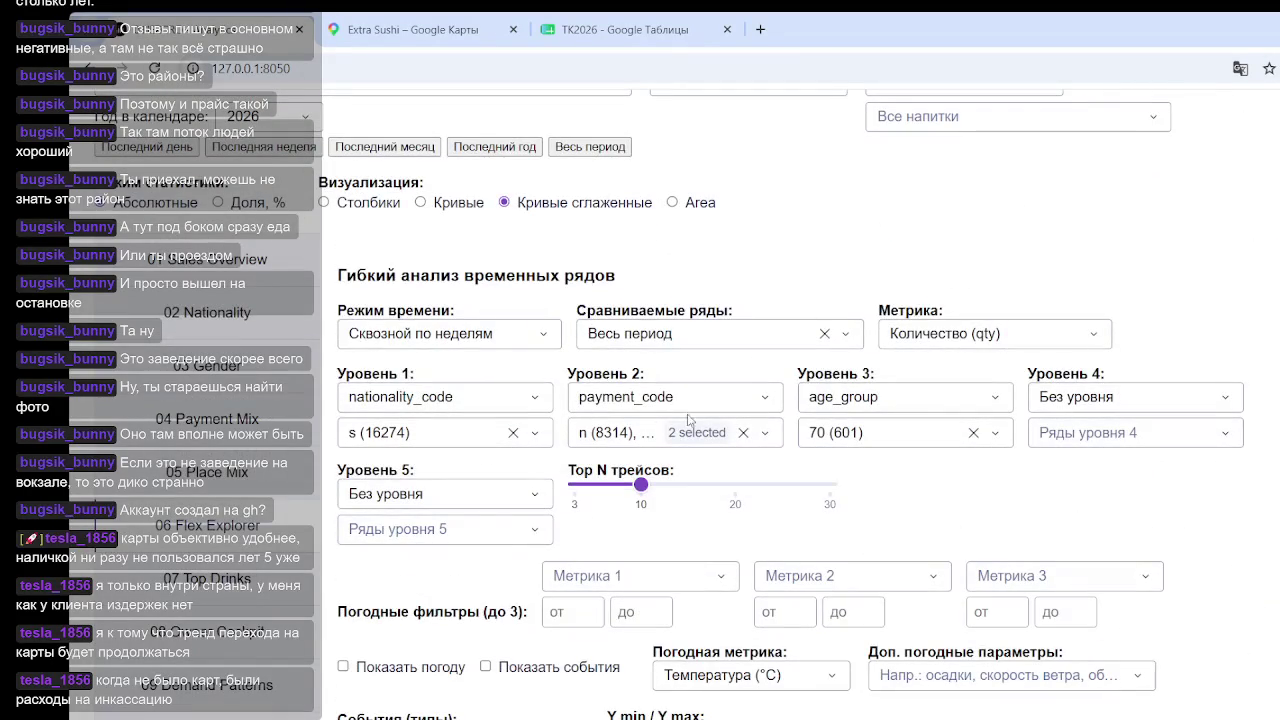
pyautogui.click(768, 399)
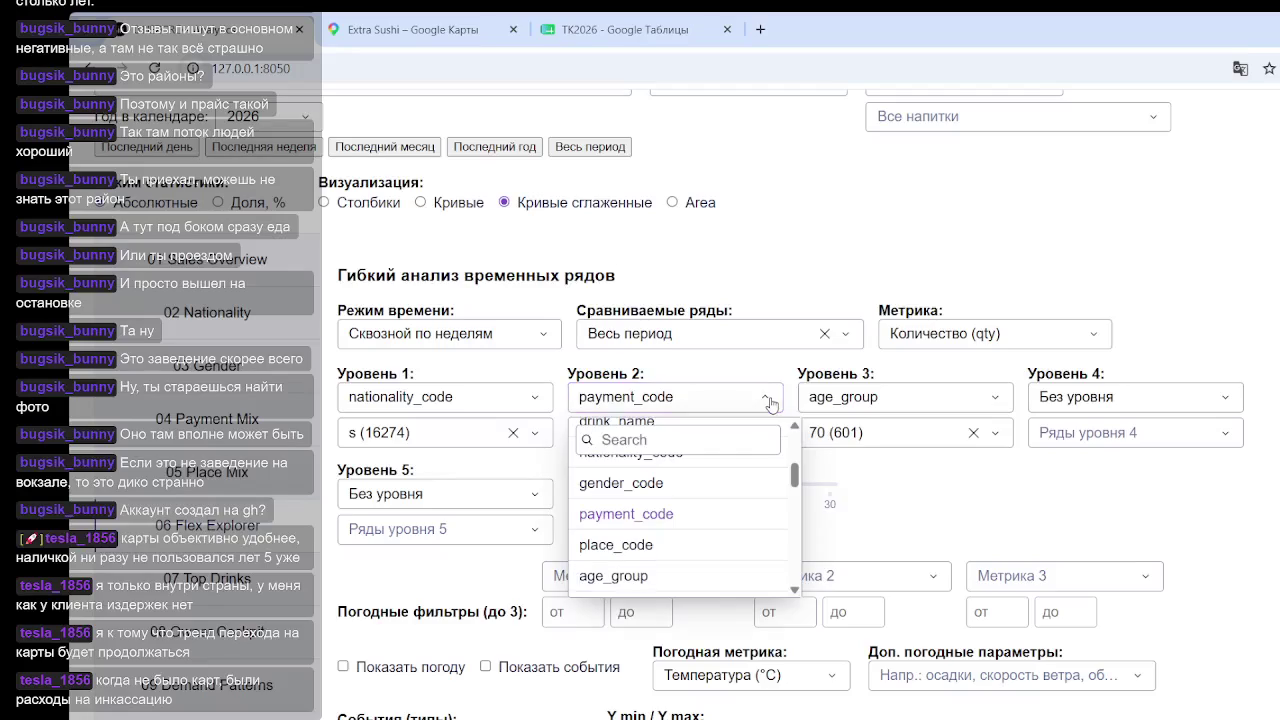
# Step: Change the Уровень 2 grouping field from payment_code to tips
pyautogui.scroll(-3, 683, 520)
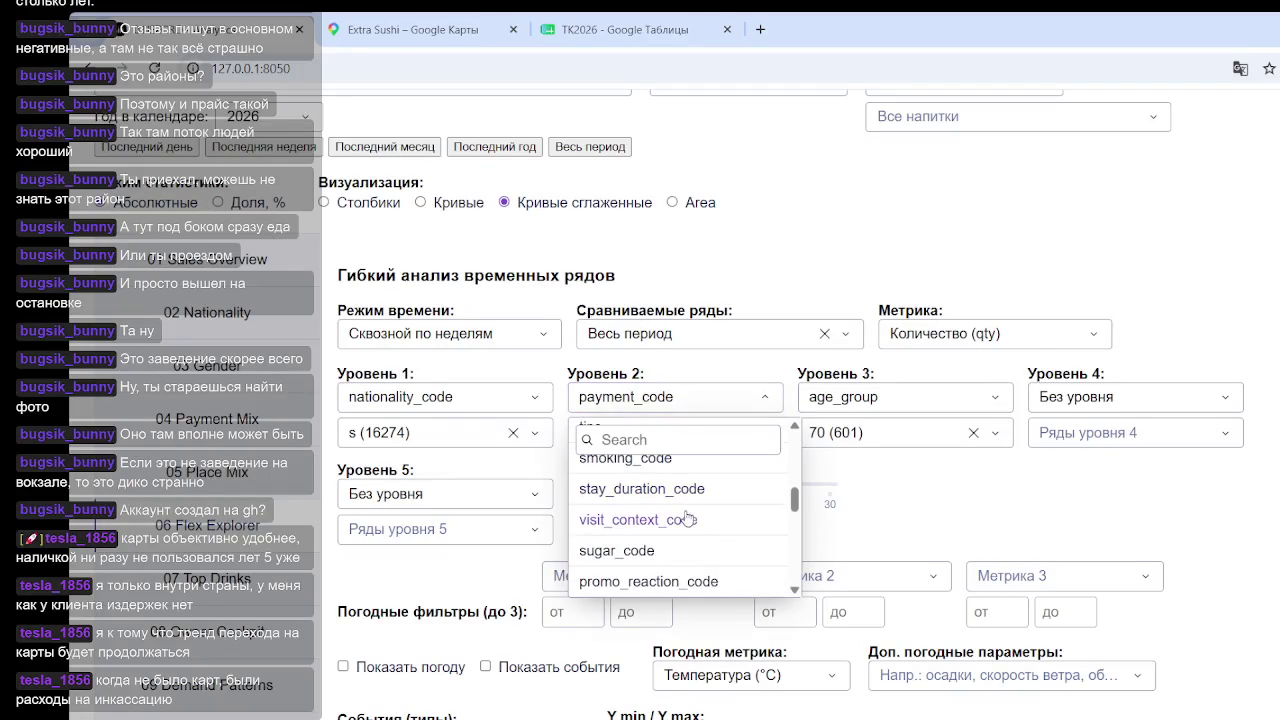
pyautogui.moveTo(797, 508)
pyautogui.mouseDown()
pyautogui.moveTo(797, 590)
pyautogui.moveTo(797, 475)
pyautogui.mouseUp()
pyautogui.click(757, 524)
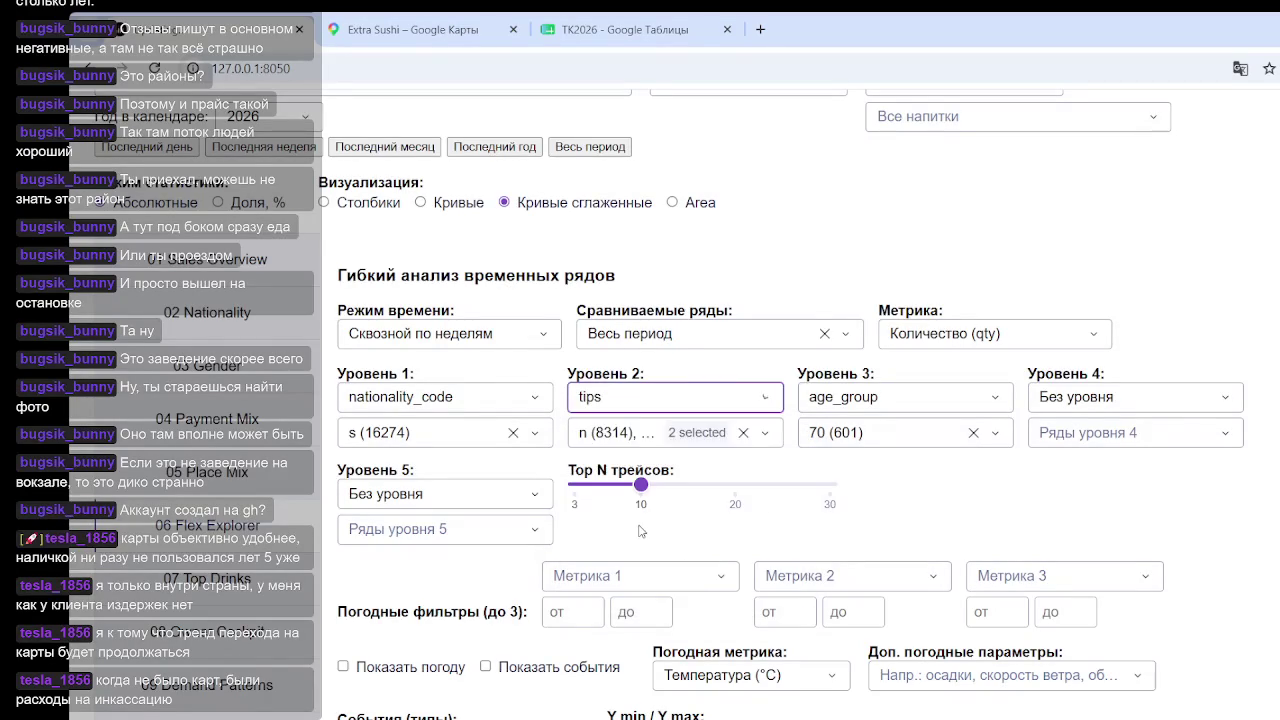
# Step: Review the tips-grouped quantity chart and bring up the list of tips values
pyautogui.scroll(-4, 1140, 500)
pyautogui.scroll(-6, 1150, 490)
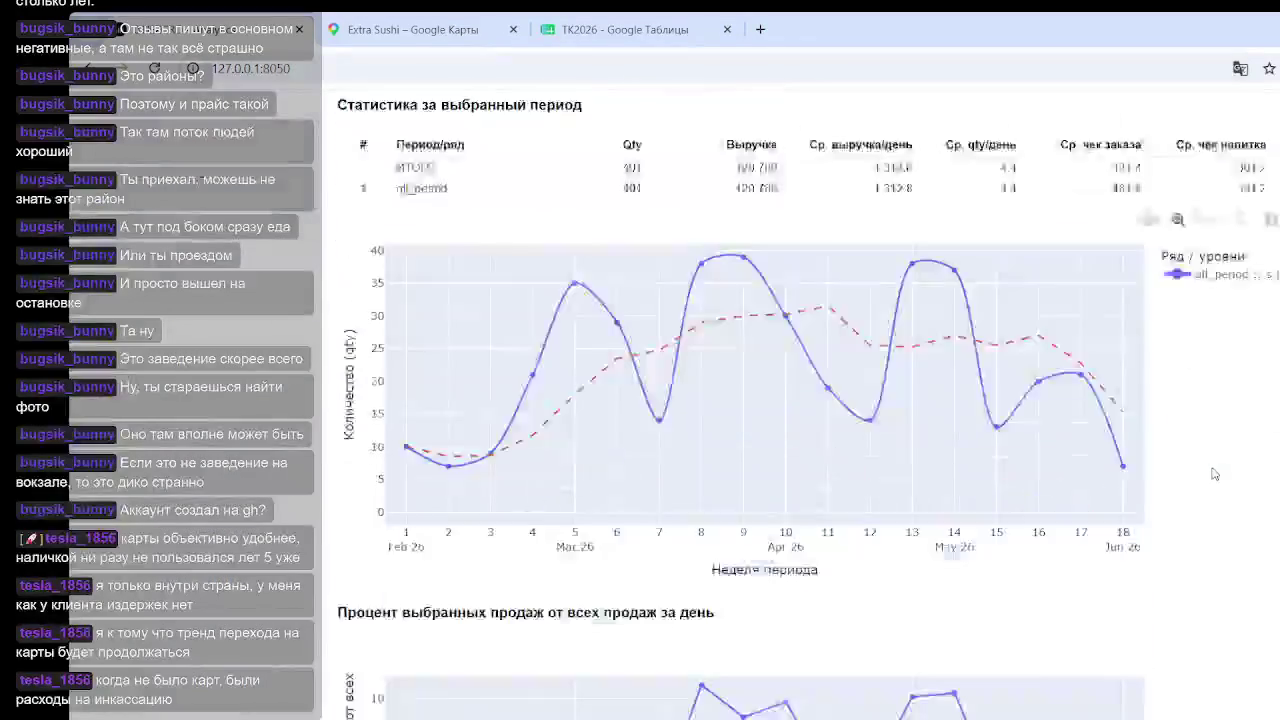
pyautogui.scroll(5, 1160, 472)
pyautogui.scroll(-1, 1160, 472)
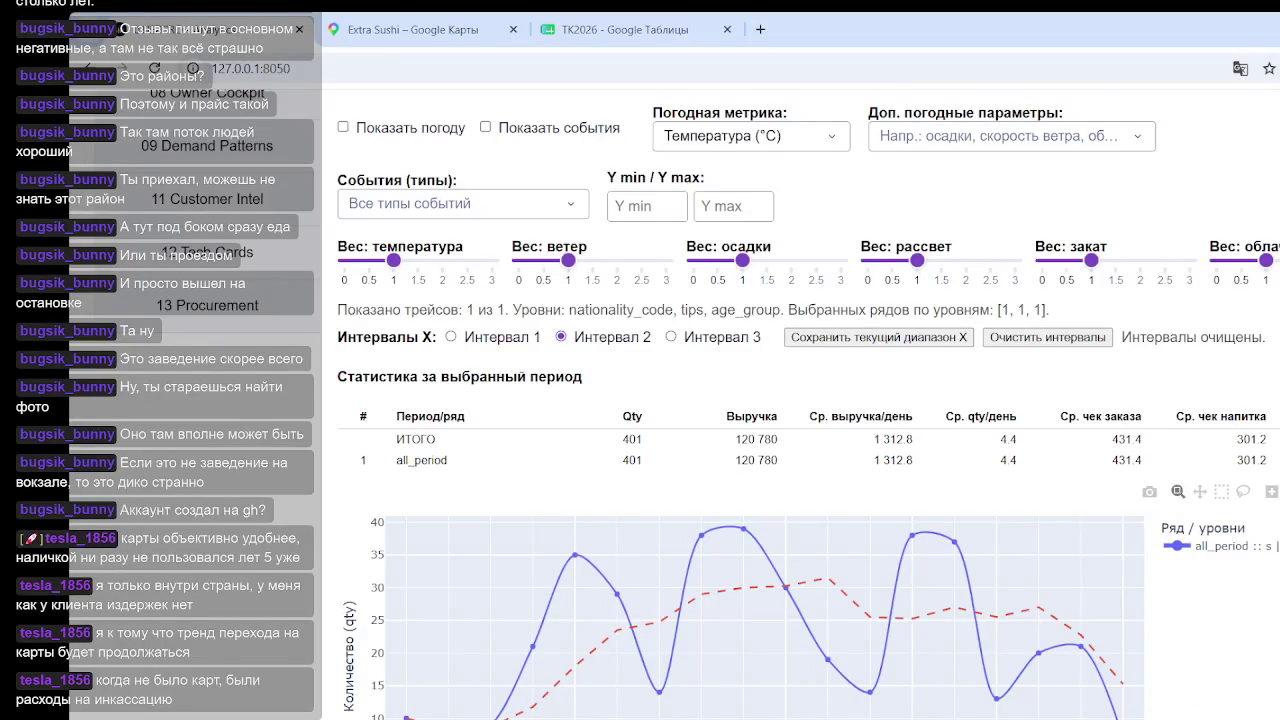
pyautogui.scroll(3, 1108, 508)
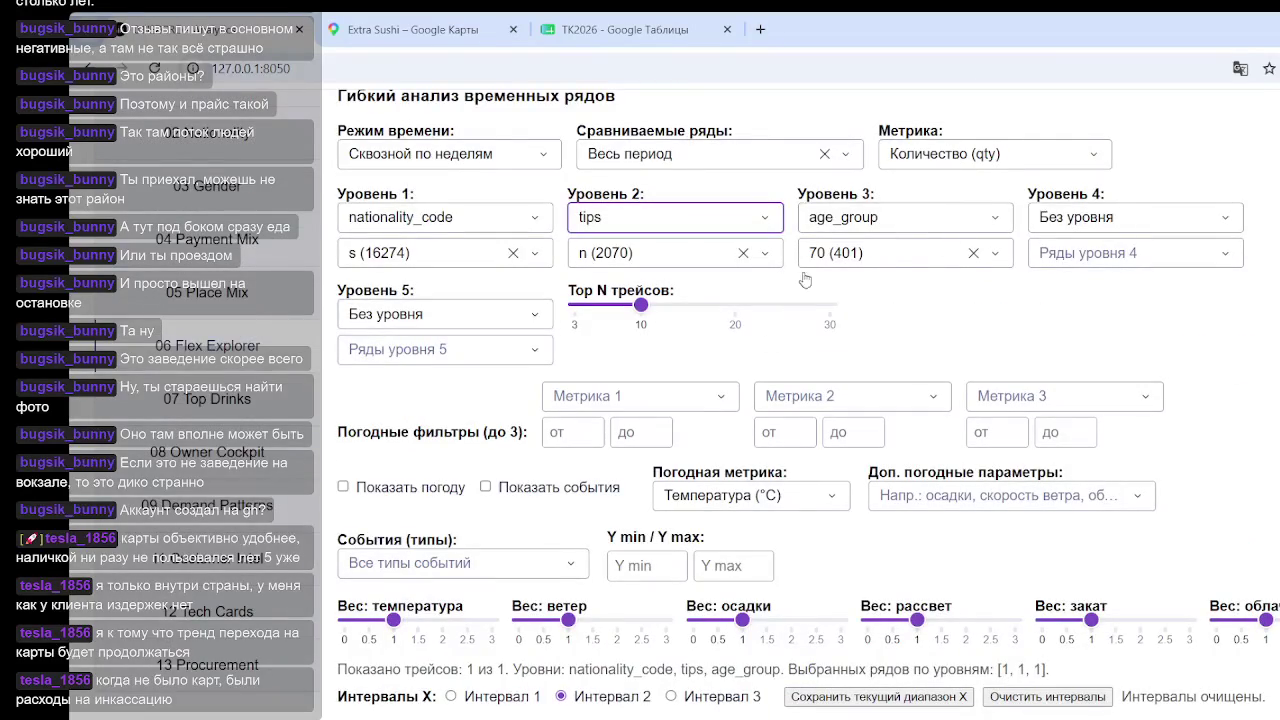
pyautogui.click(695, 255)
# Step: Add tips value d (1876) alongside n and check the two-series weekly qty chart
pyautogui.click(584, 420)
pyautogui.click(1245, 360)
pyautogui.scroll(-4, 1245, 360)
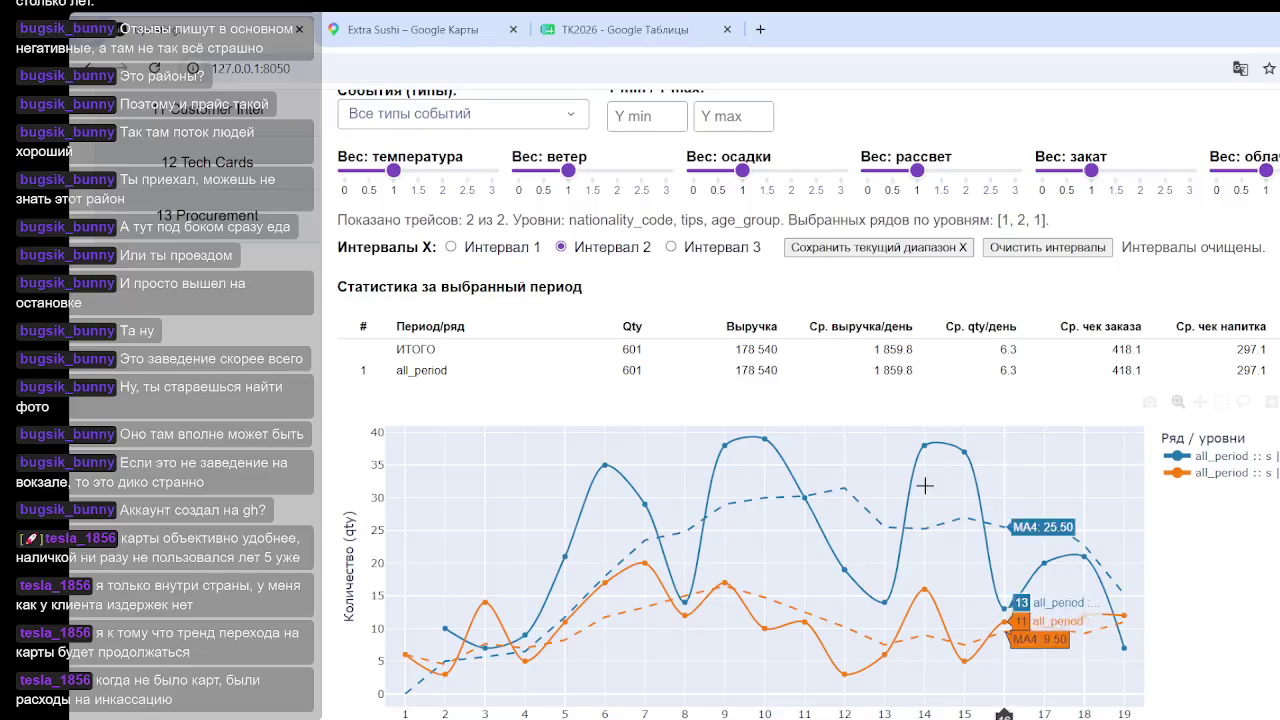
pyautogui.moveTo(845, 490)
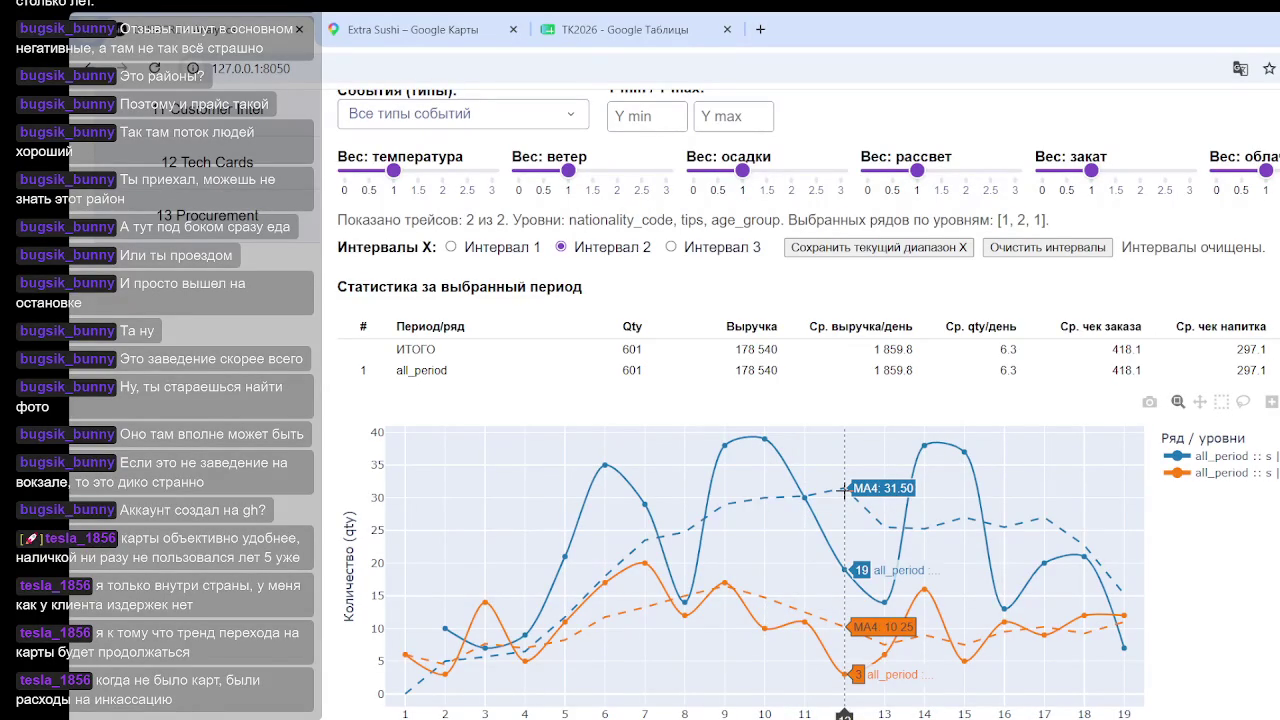
pyautogui.scroll(-2, 1122, 540)
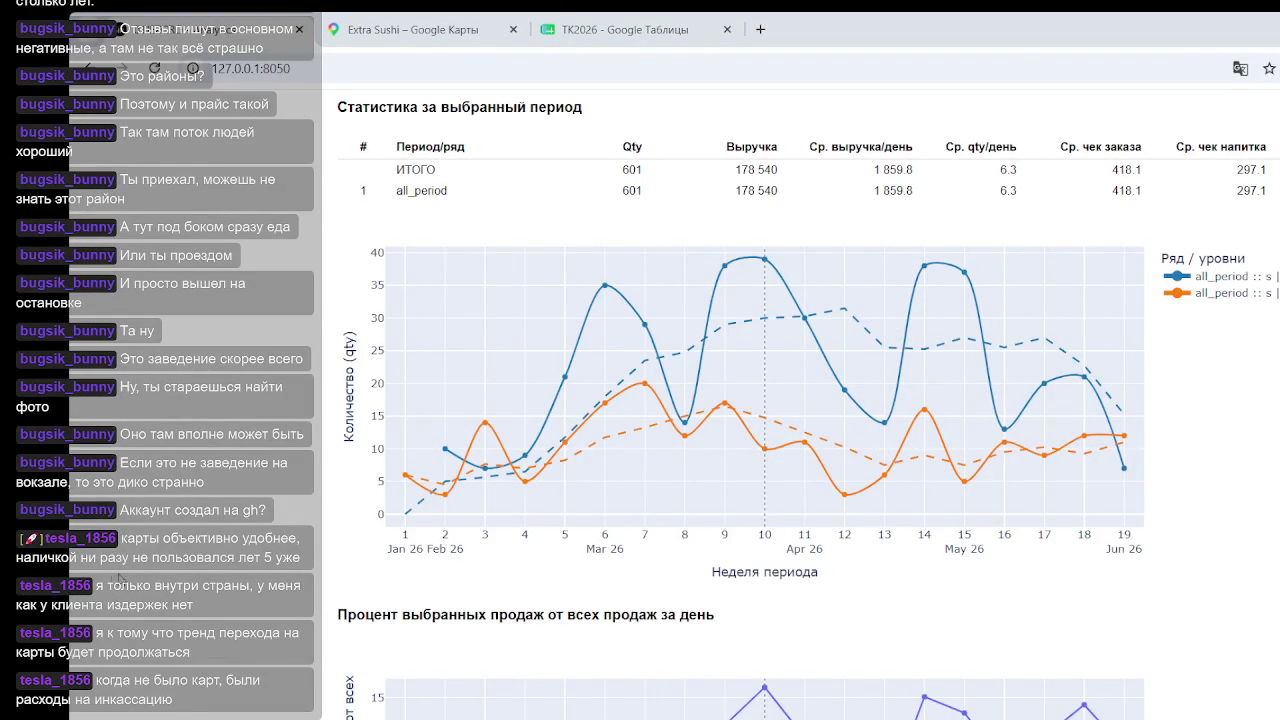
pyautogui.moveTo(749, 470)
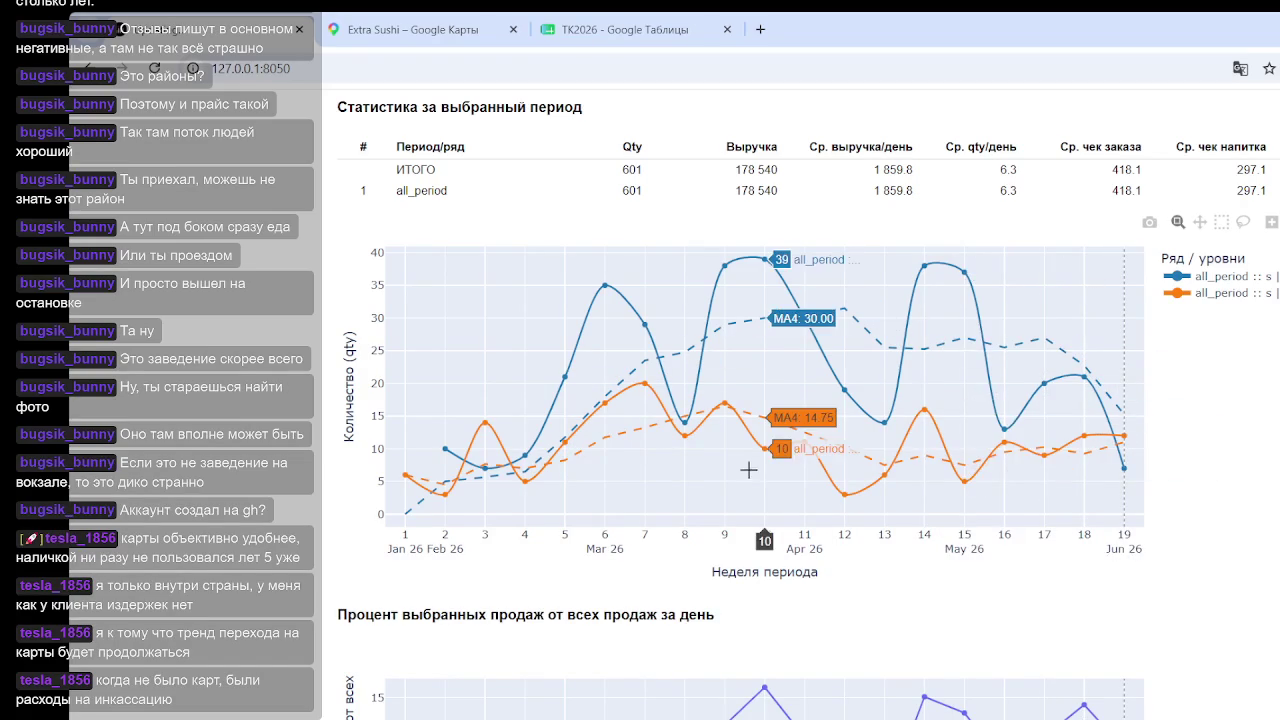
pyautogui.scroll(-4, 766, 438)
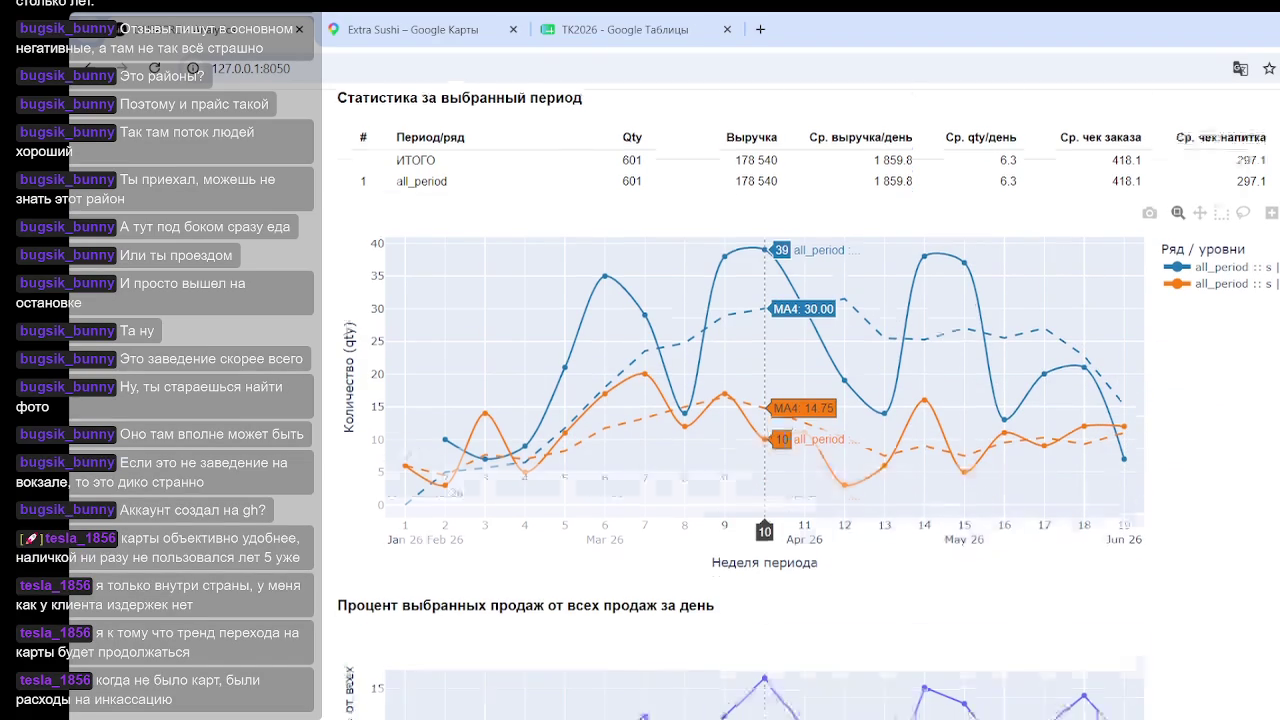
pyautogui.scroll(4, 791, 423)
pyautogui.scroll(2, 669, 263)
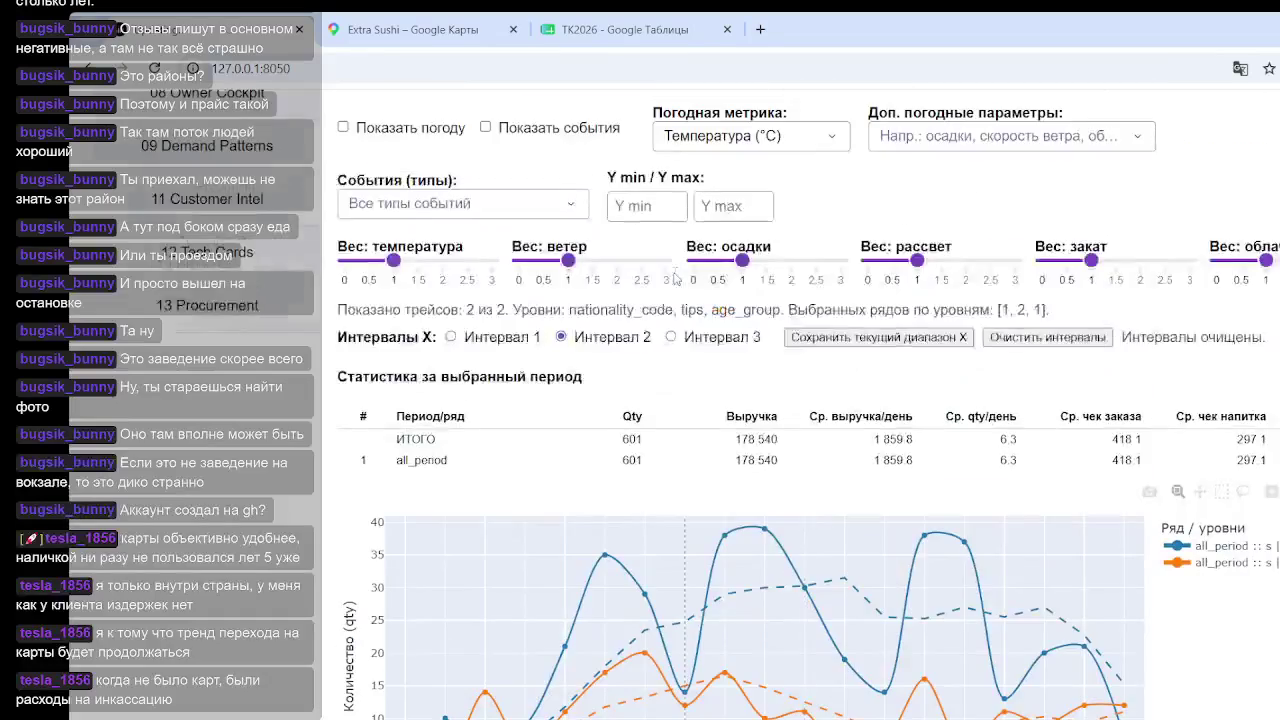
pyautogui.scroll(3, 600, 350)
pyautogui.scroll(2, 559, 401)
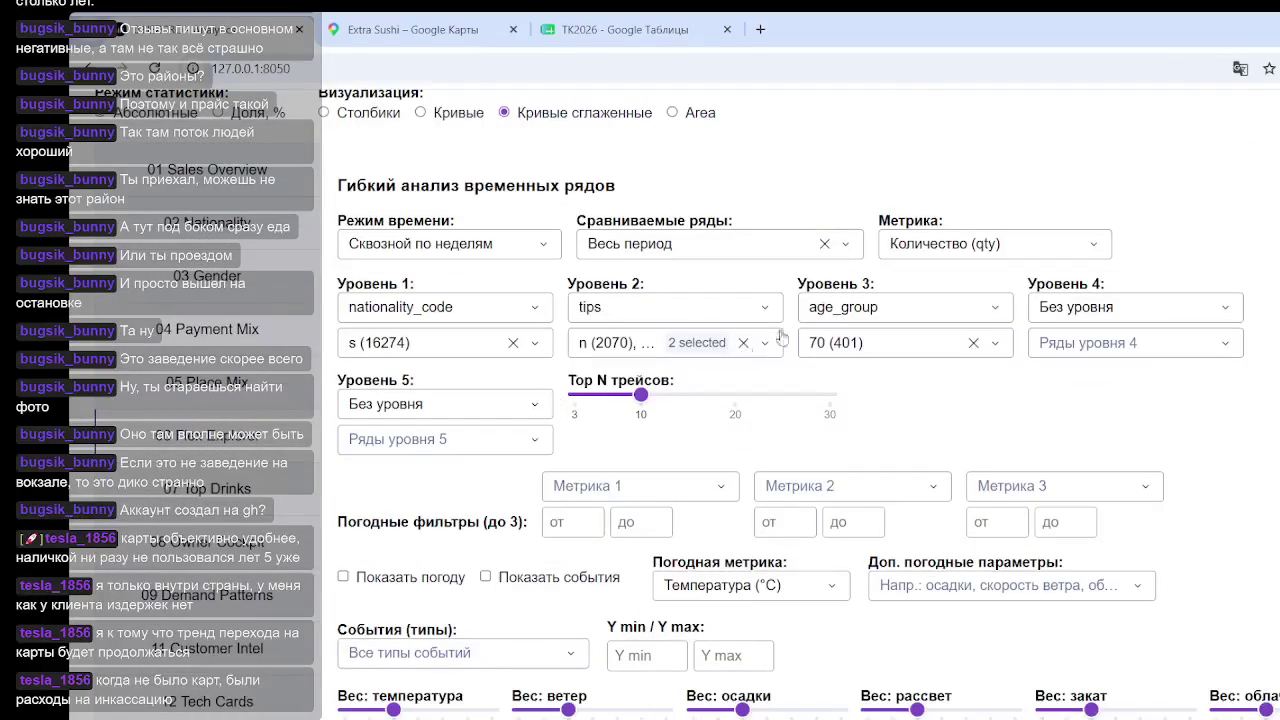
pyautogui.click(1000, 308)
pyautogui.scroll(3, 893, 420)
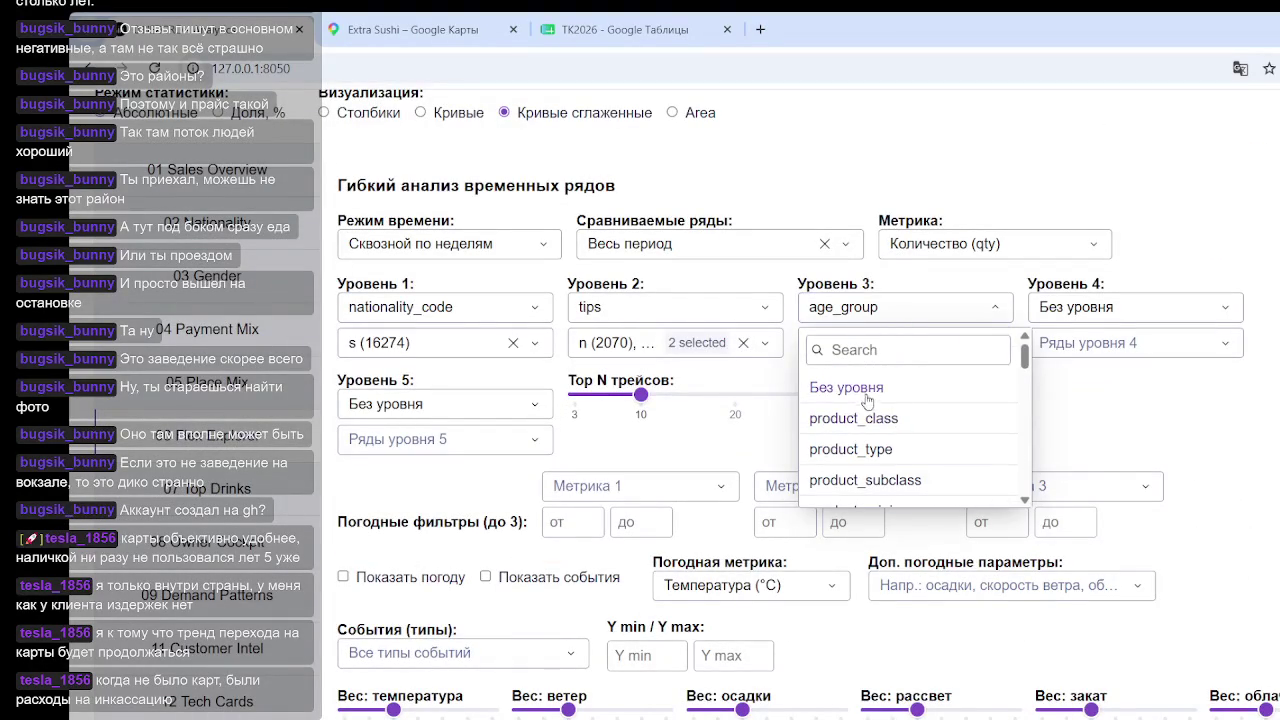
pyautogui.click(858, 388)
pyautogui.click(700, 343)
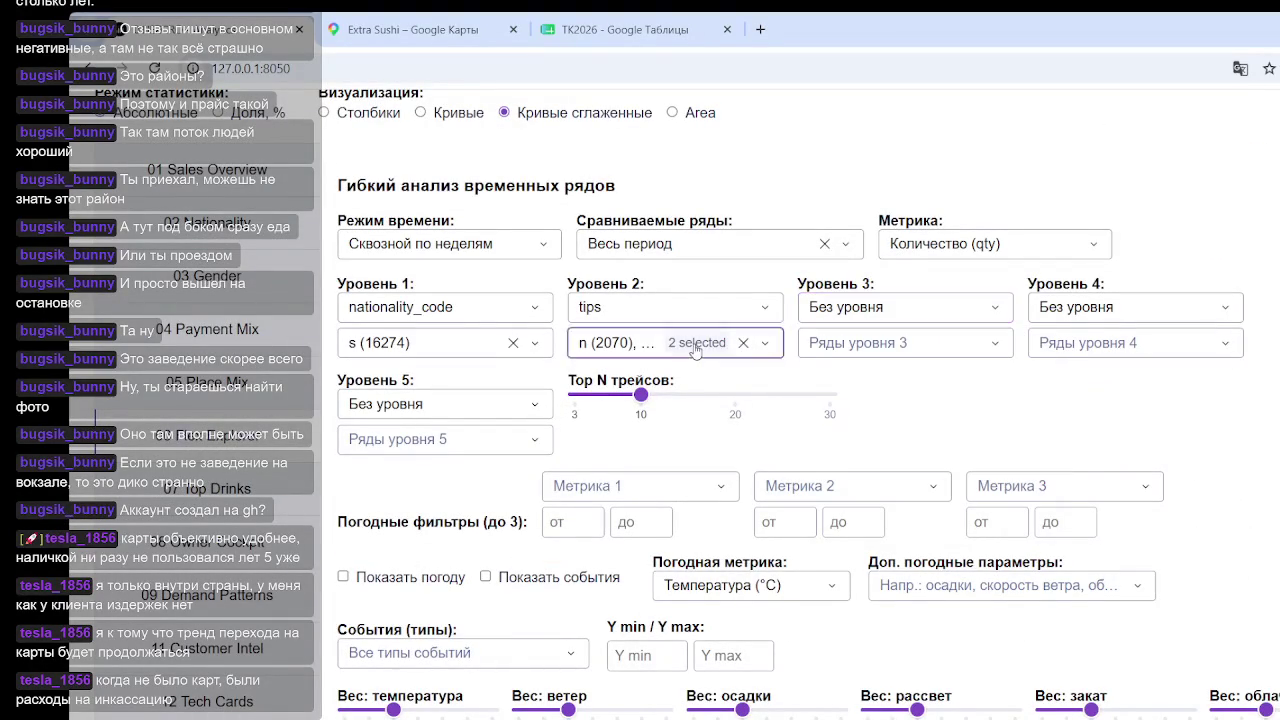
pyautogui.click(1257, 458)
pyautogui.scroll(-5, 1250, 440)
pyautogui.scroll(-3, 1244, 416)
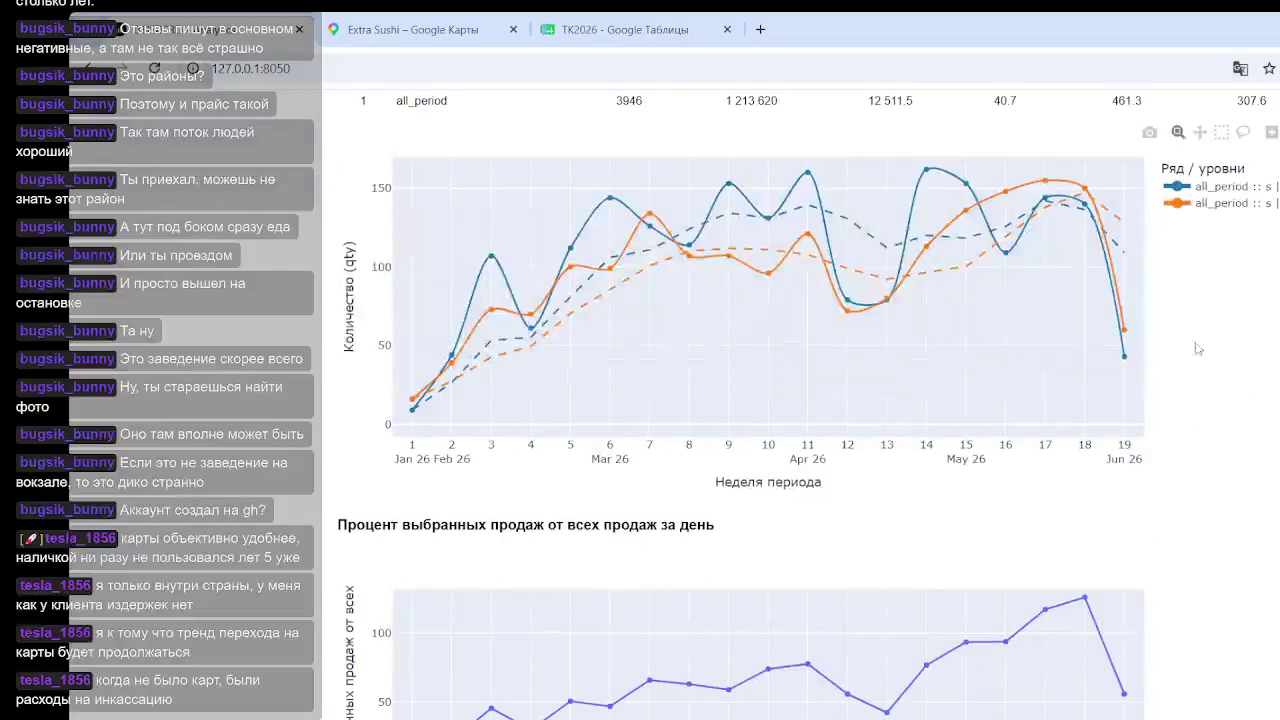
pyautogui.scroll(2, 768, 400)
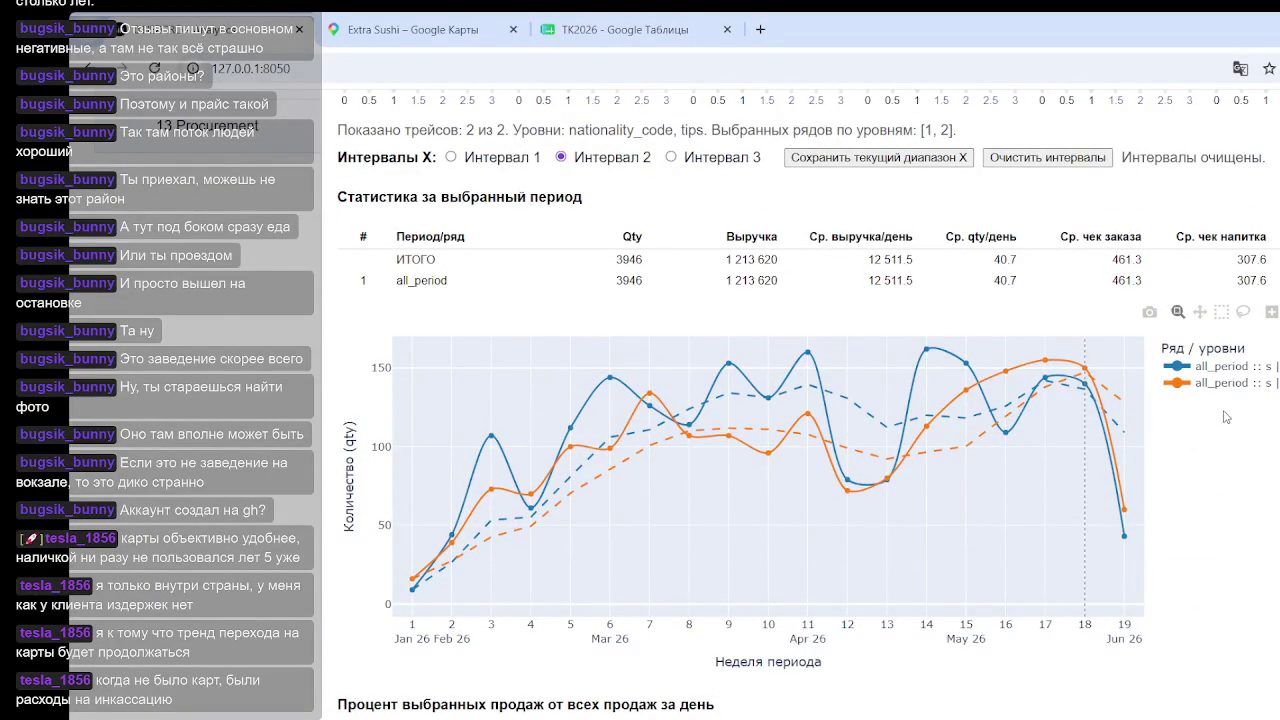
pyautogui.moveTo(887, 480)
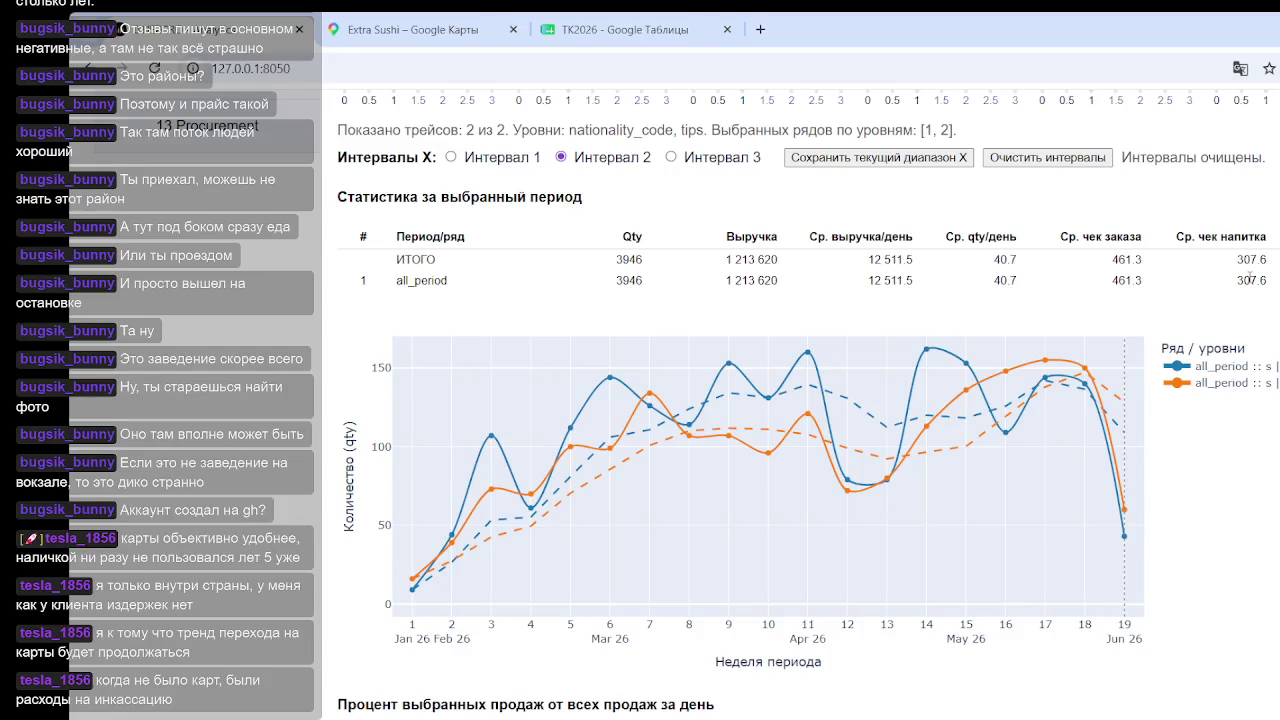
pyautogui.moveTo(887, 300)
pyautogui.scroll(-7, 1006, 520)
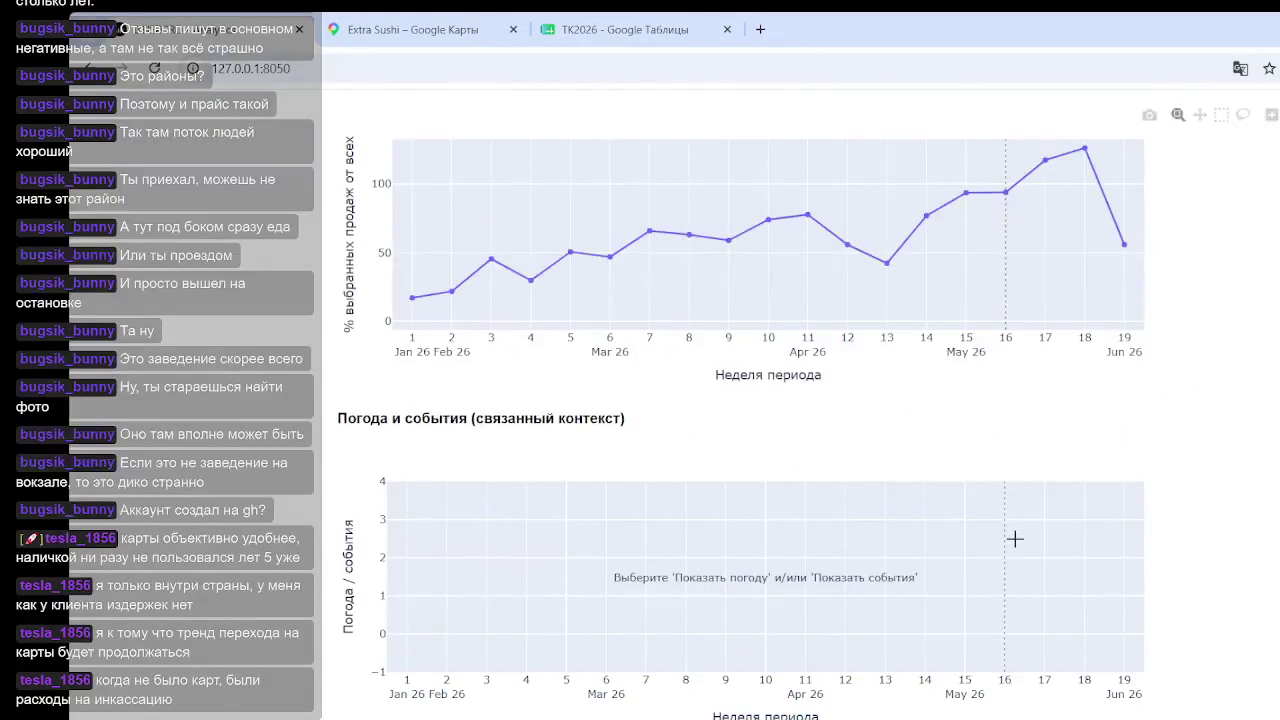
pyautogui.scroll(2, 1006, 530)
pyautogui.scroll(2, 766, 505)
pyautogui.scroll(2, 766, 502)
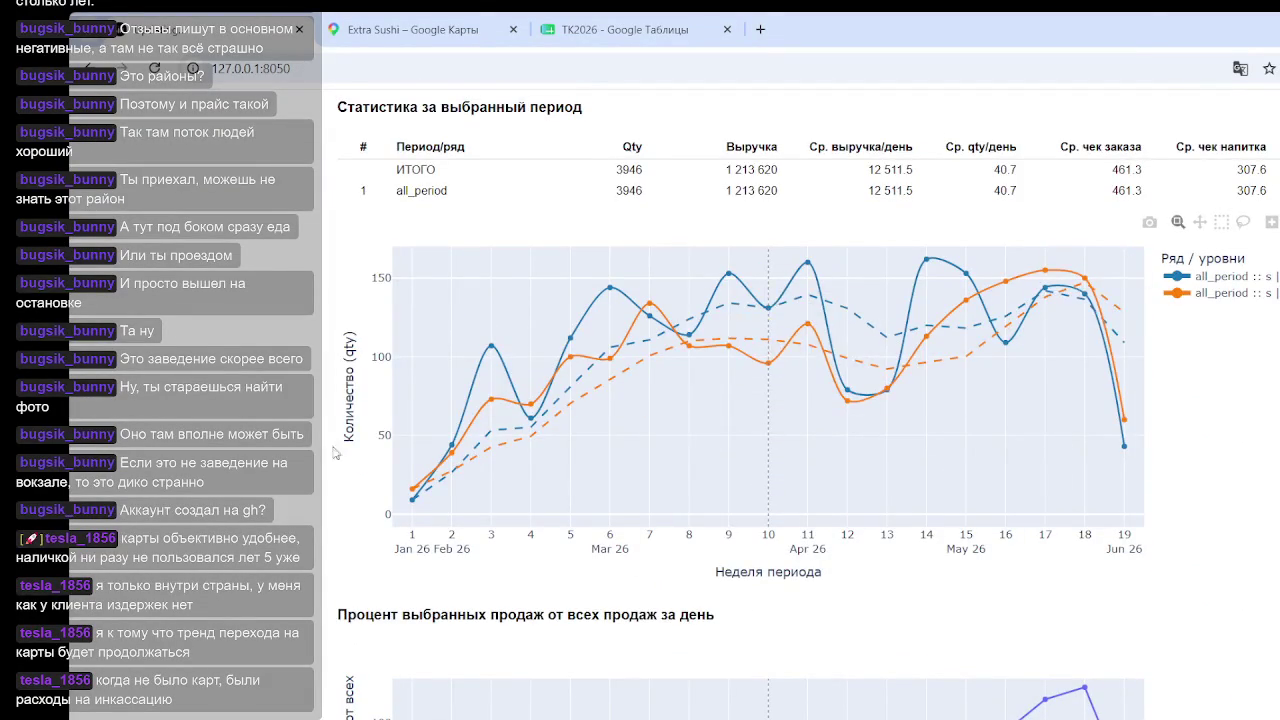
pyautogui.scroll(4, 763, 453)
pyautogui.scroll(3, 303, 335)
pyautogui.scroll(3, 303, 335)
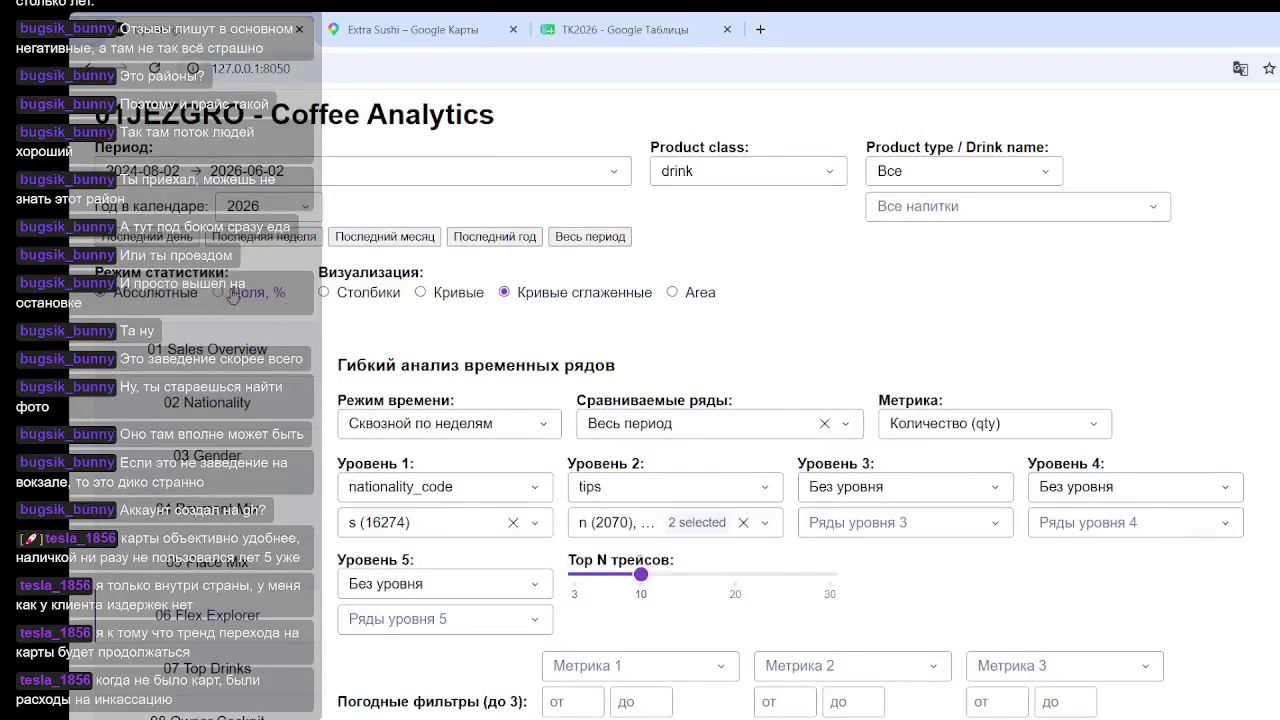
# Step: Review the nationality s Доля, % share chart, swinging between about 36% and 64%
pyautogui.scroll(-6, 899, 387)
pyautogui.scroll(-3, 768, 600)
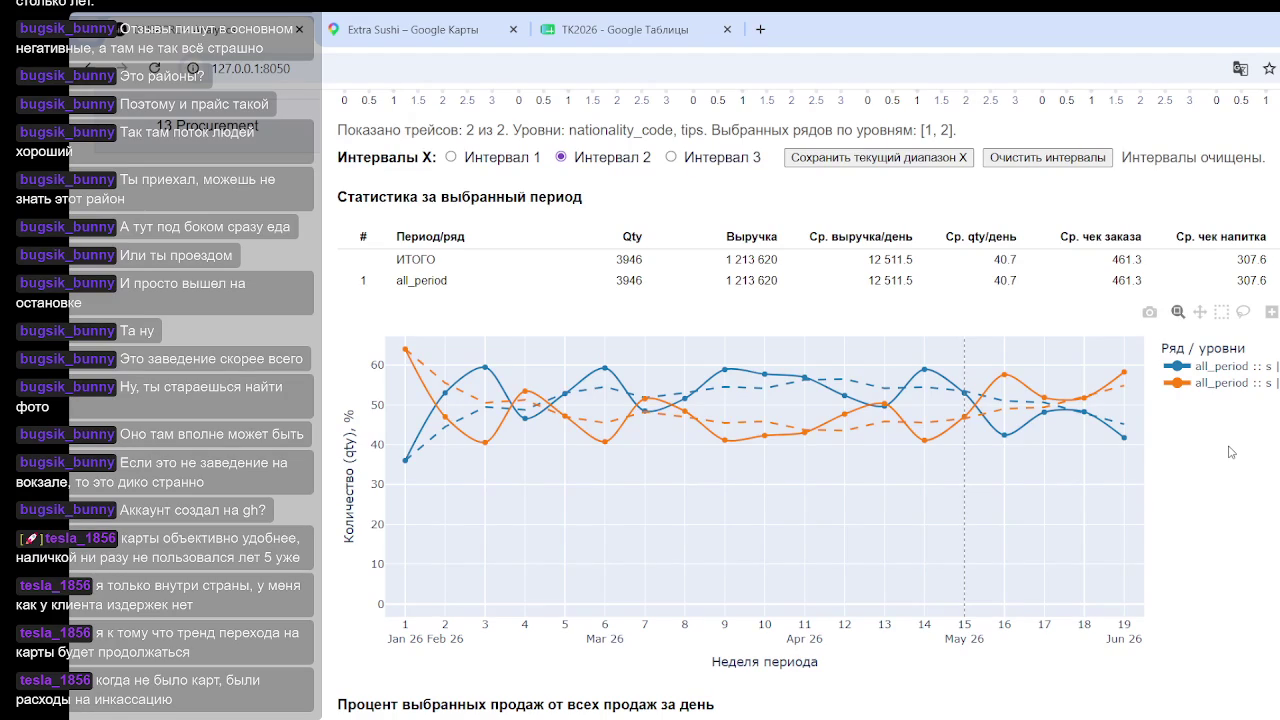
pyautogui.scroll(5, 830, 400)
pyautogui.scroll(-3, 830, 400)
pyautogui.scroll(-2, 780, 470)
pyautogui.scroll(6, 760, 480)
pyautogui.scroll(4, 740, 488)
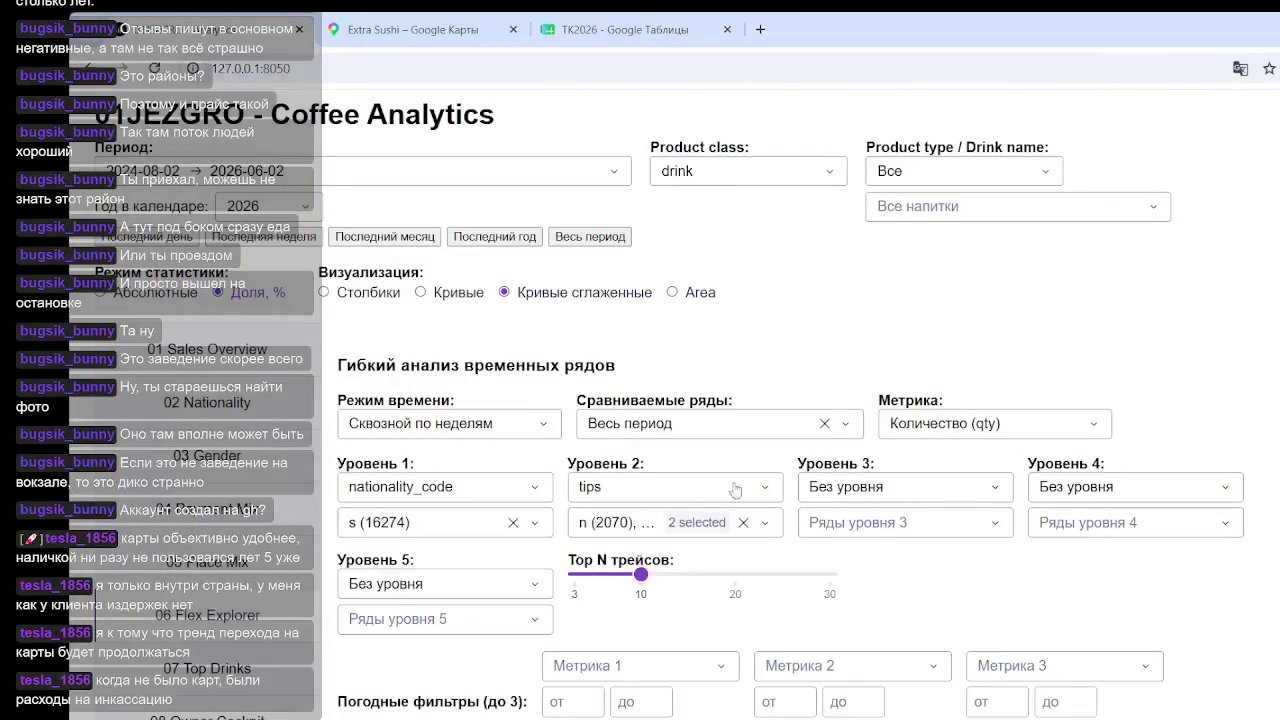
# Step: Switch the Уровень 1 nationality filter from s (16274) to r (7030) and check the chart
pyautogui.click(458, 528)
pyautogui.click(354, 688)
pyautogui.click(354, 625)
pyautogui.click(1080, 628)
pyautogui.scroll(-2, 1152, 461)
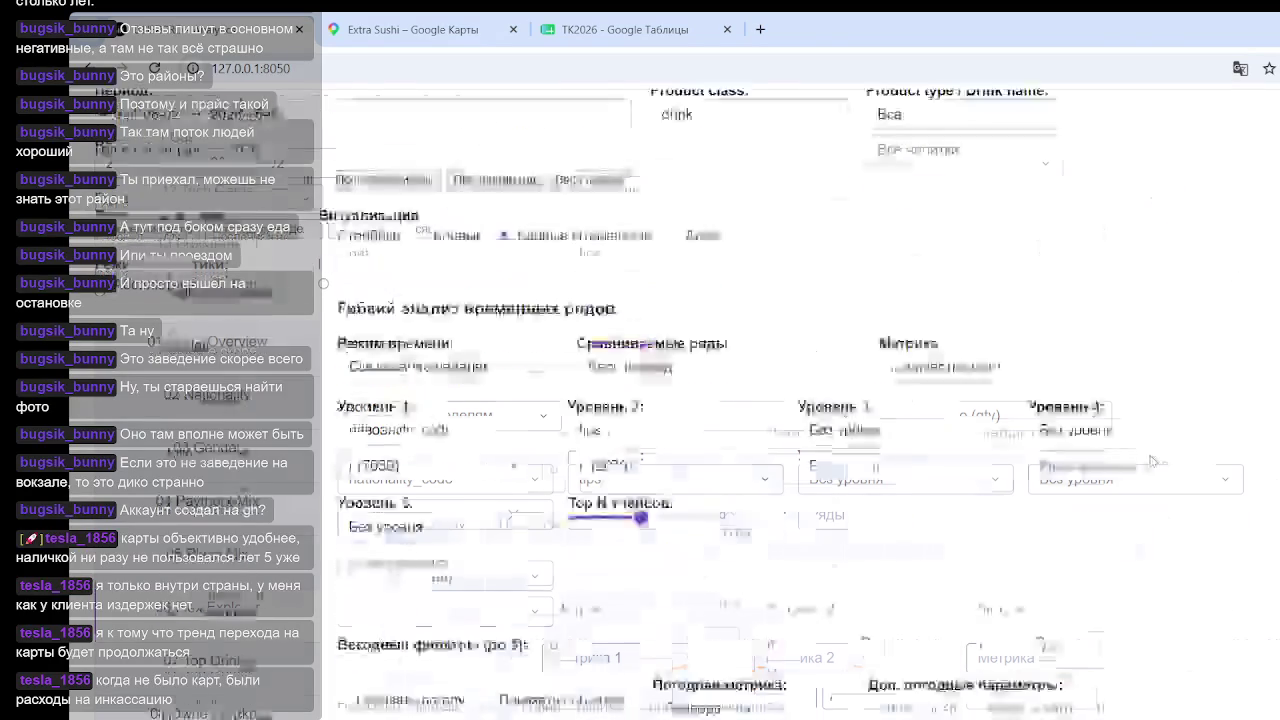
pyautogui.scroll(-5, 1152, 461)
pyautogui.moveTo(1044, 440)
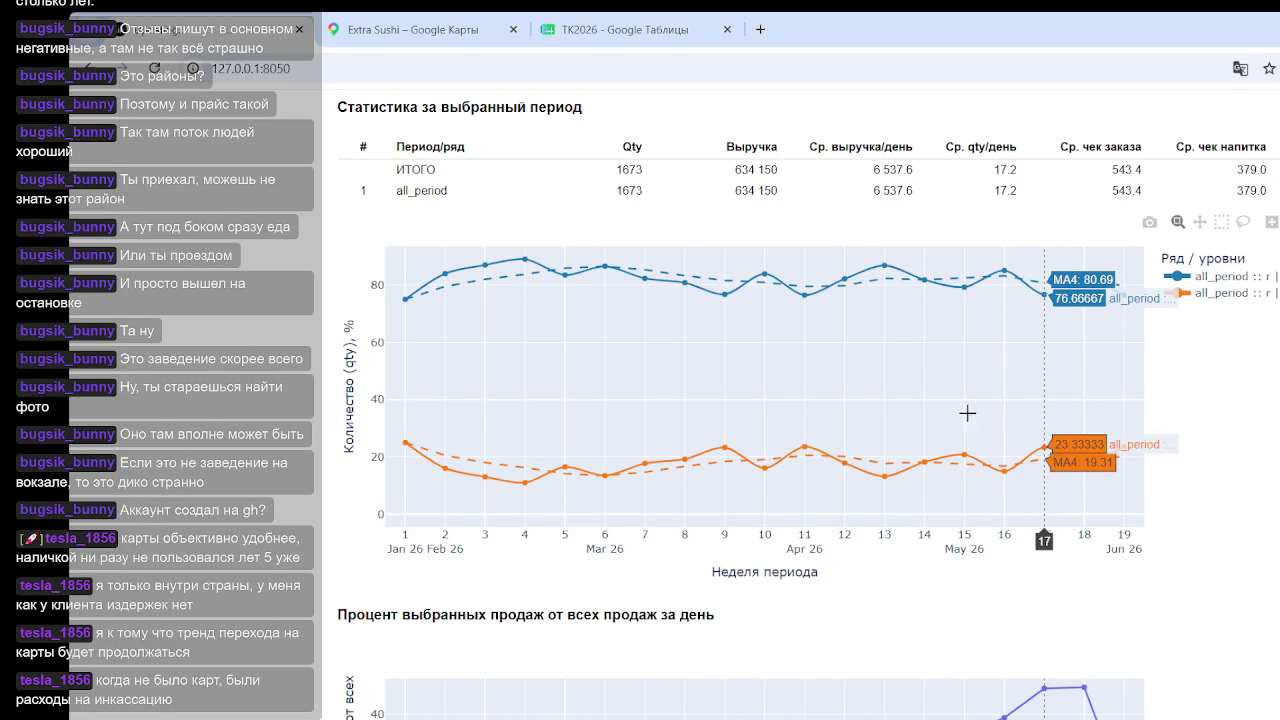
pyautogui.scroll(4, 745, 410)
pyautogui.scroll(2, 745, 410)
pyautogui.scroll(2, 600, 425)
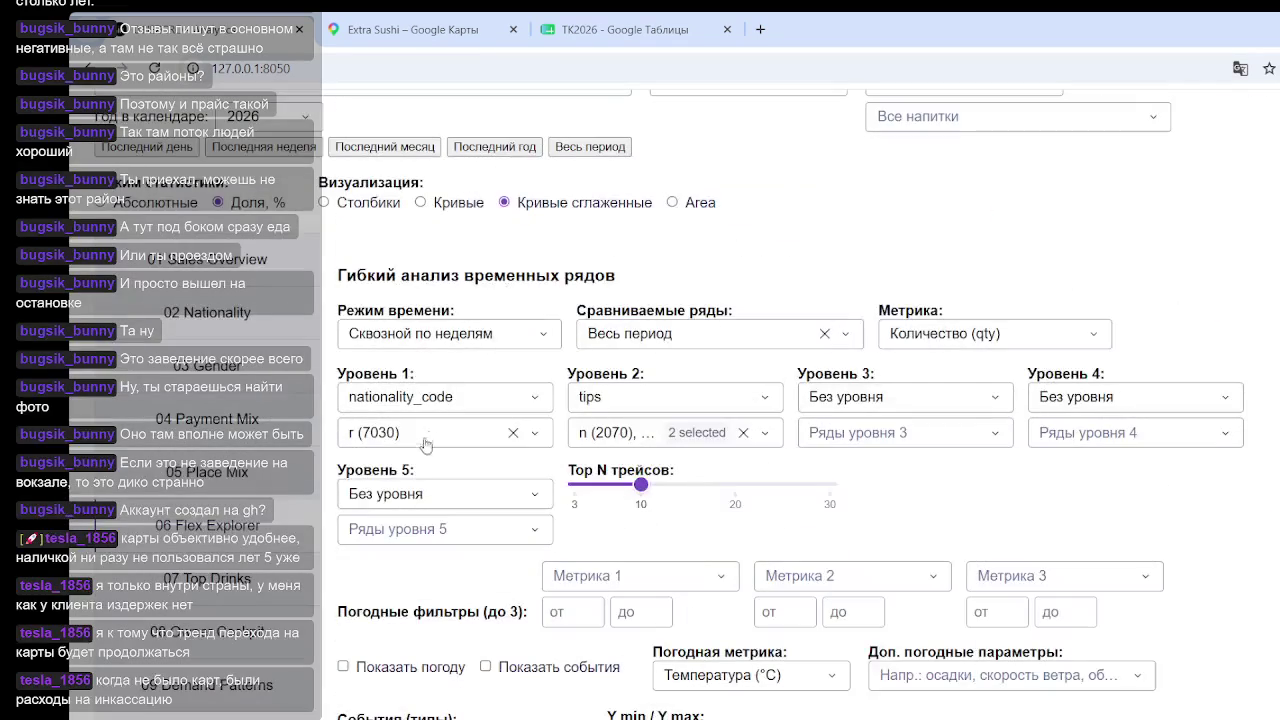
# Step: Add nationality s (16274) alongside r in the Уровень 1 filter
pyautogui.click(435, 437)
pyautogui.click(471, 567)
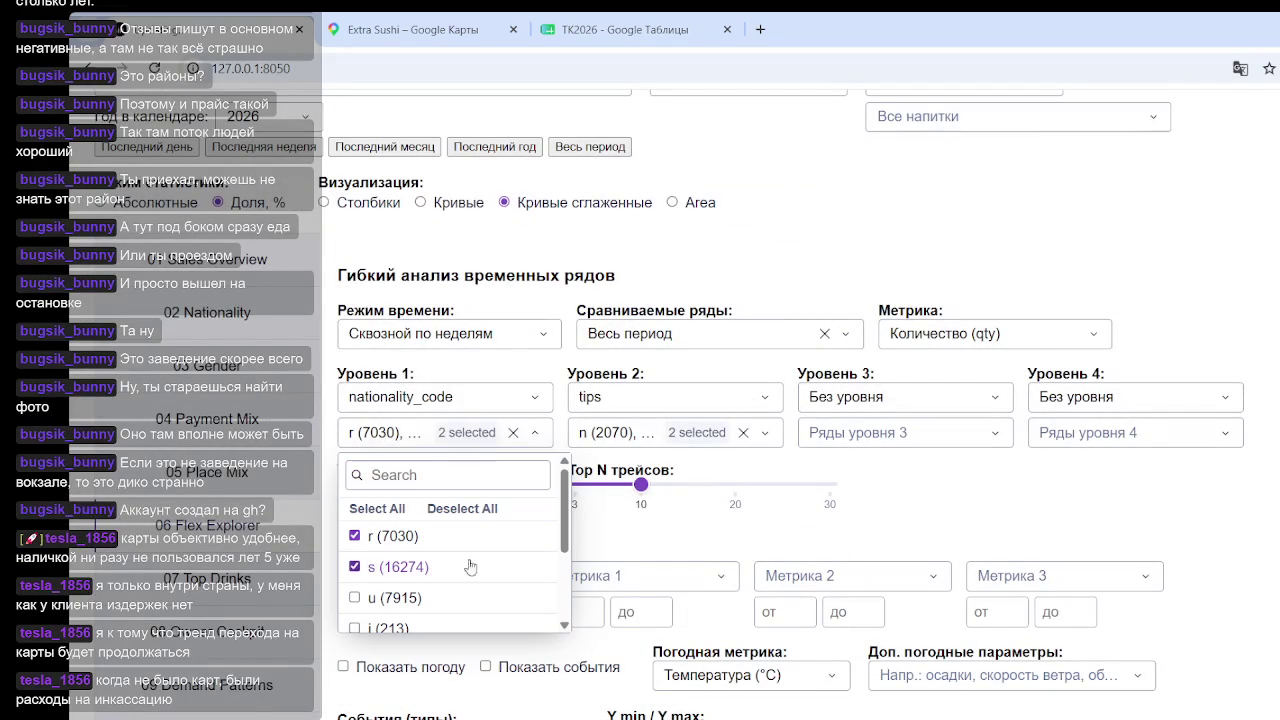
pyautogui.click(1080, 478)
pyautogui.scroll(-1, 1087, 480)
pyautogui.scroll(-5, 1087, 480)
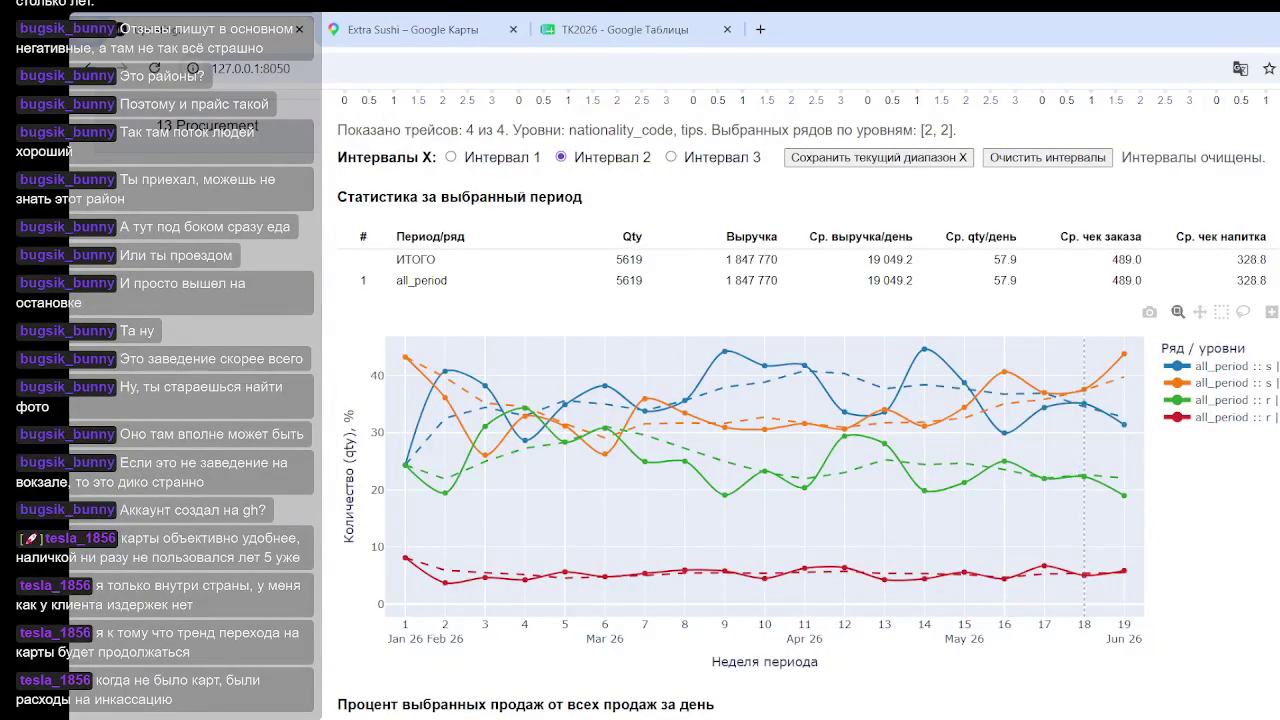
# Step: Toggle legend entries to hide the green r and blue s traces on the share chart
pyautogui.click(1258, 401)
pyautogui.click(1260, 420)
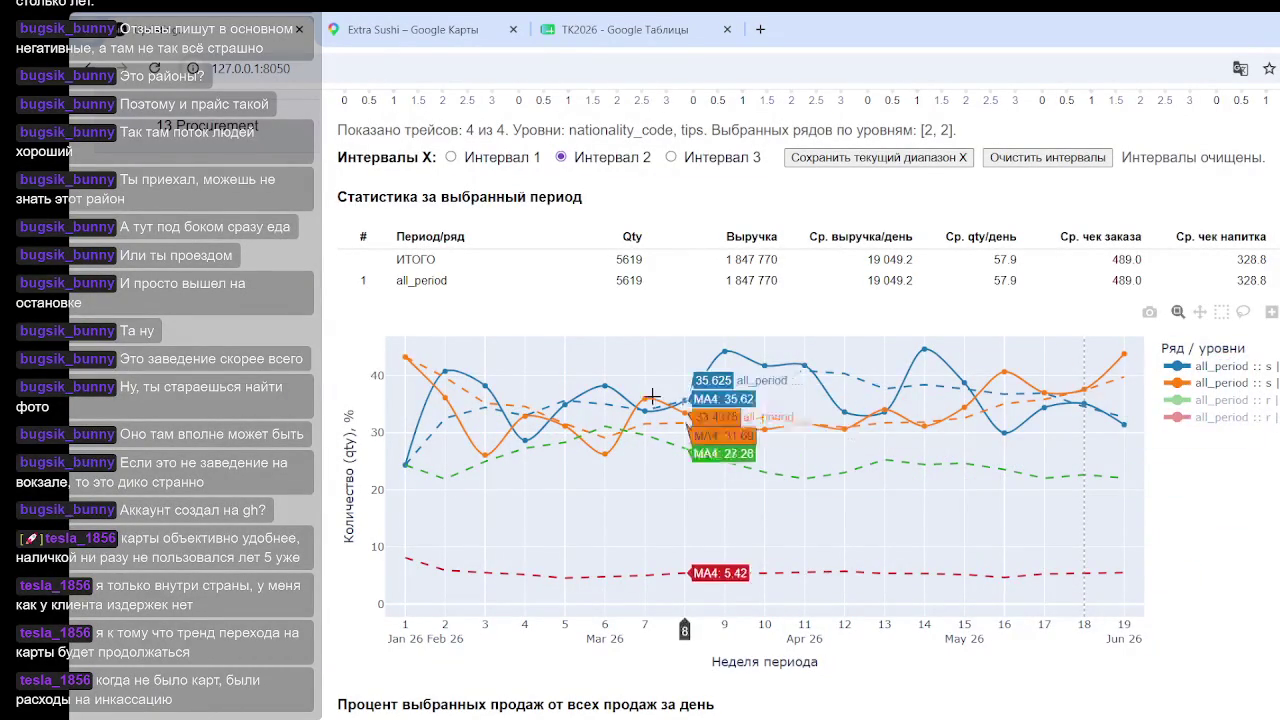
pyautogui.click(1254, 402)
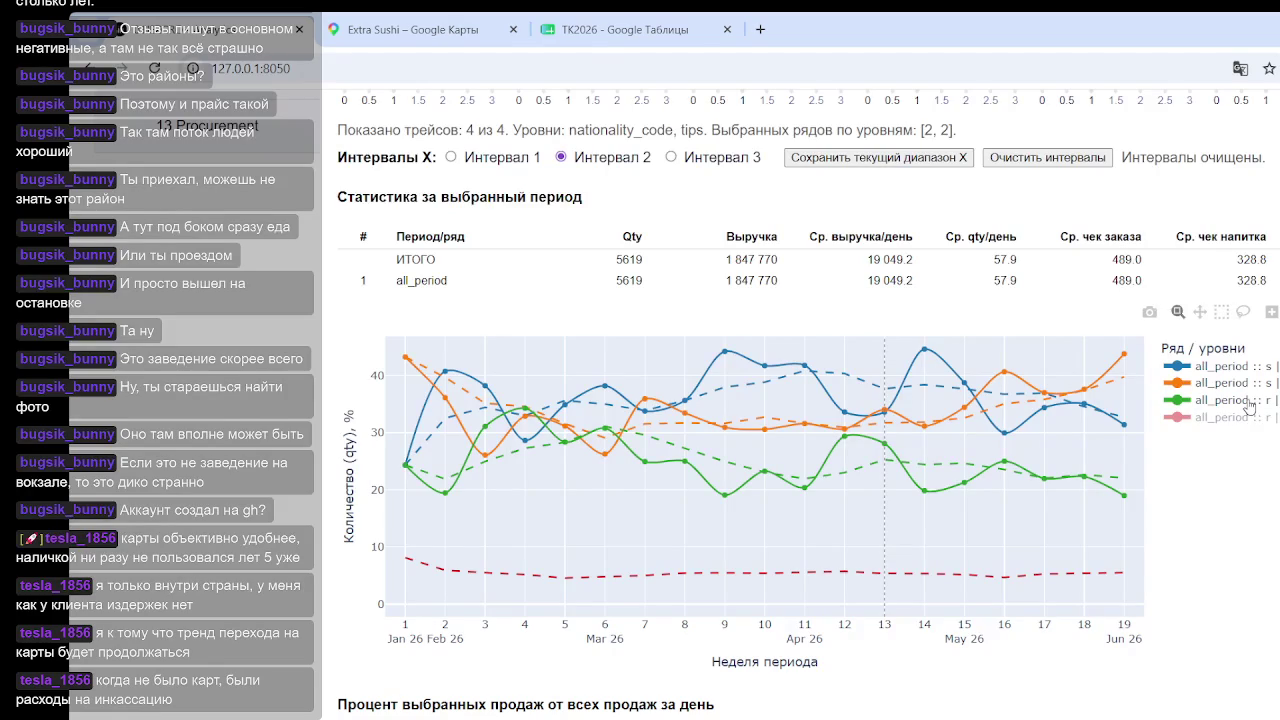
pyautogui.click(1248, 401)
pyautogui.click(1242, 368)
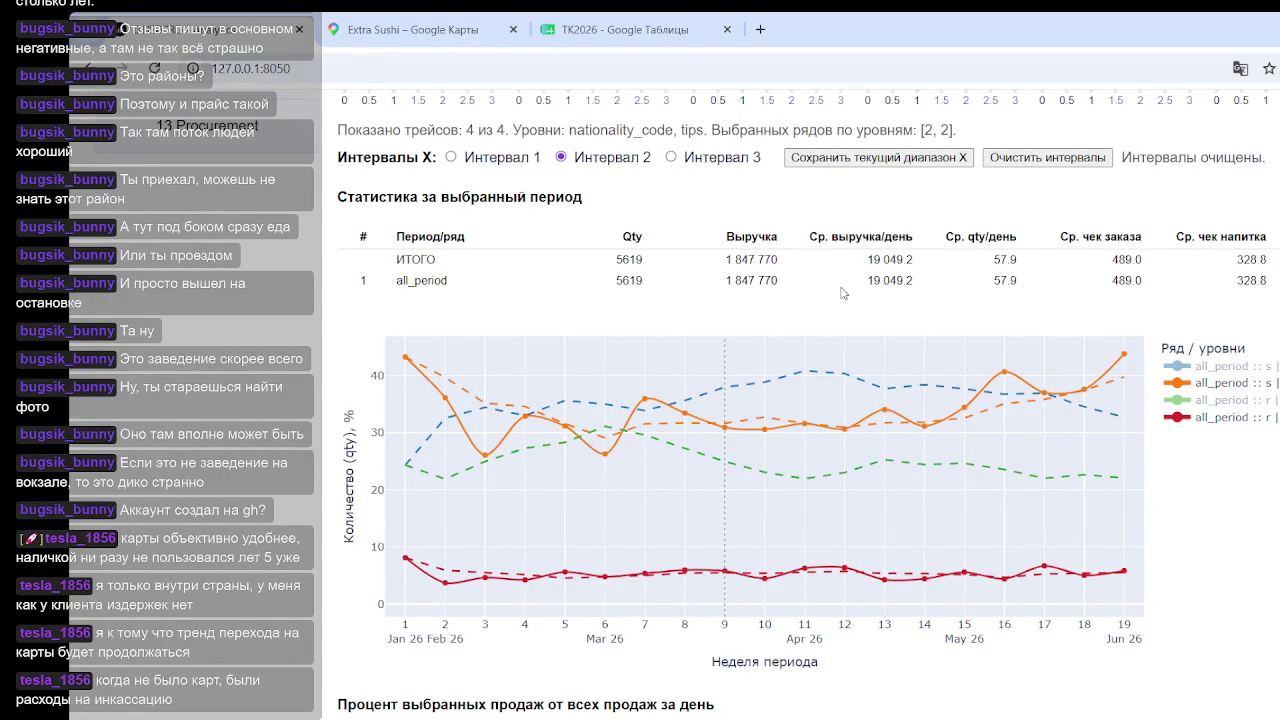
pyautogui.click(1254, 420)
pyautogui.click(1254, 420)
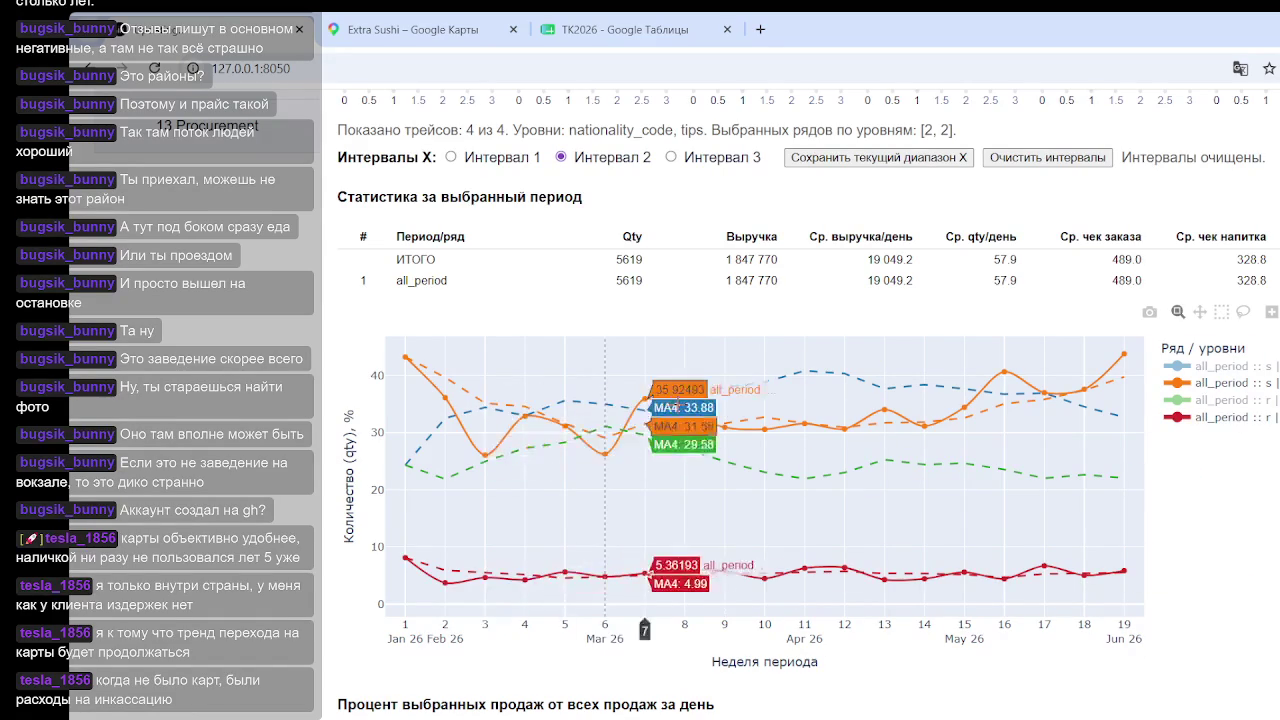
pyautogui.scroll(5, 680, 420)
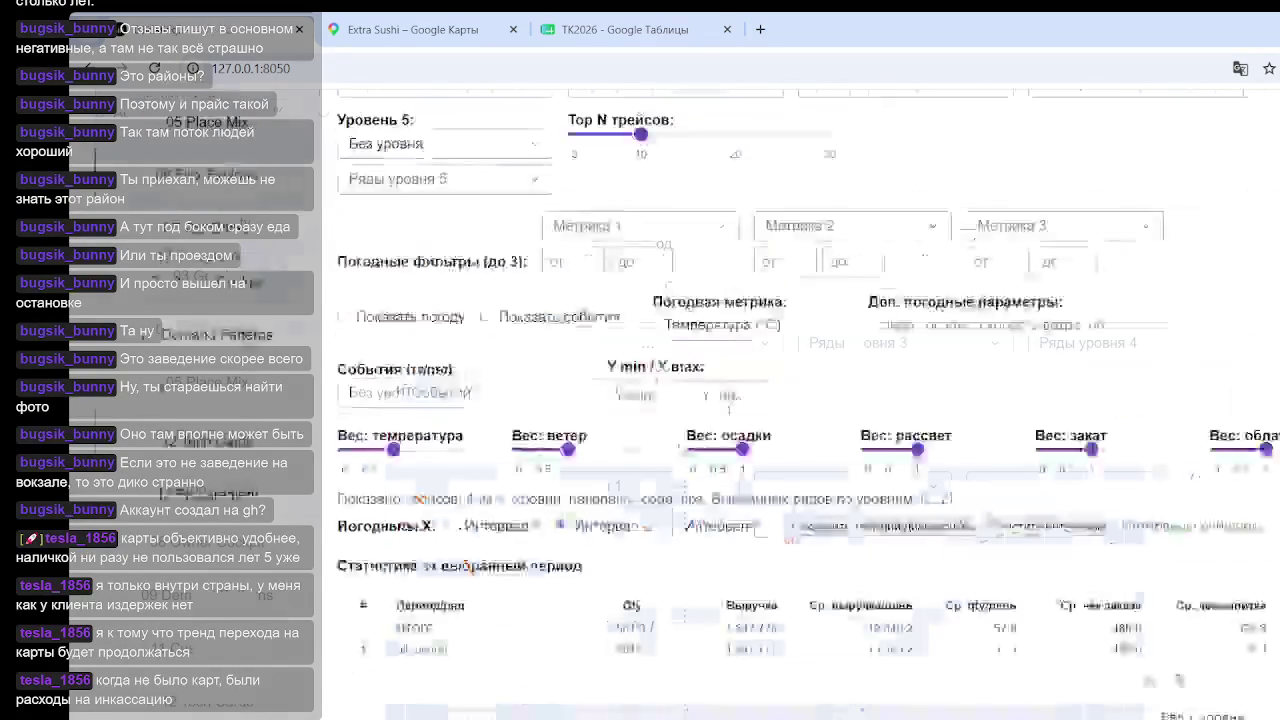
# Step: Narrow the Уровень 1 nationality selection to r (7030) only
pyautogui.click(466, 342)
pyautogui.click(354, 477)
pyautogui.scroll(-5, 1112, 616)
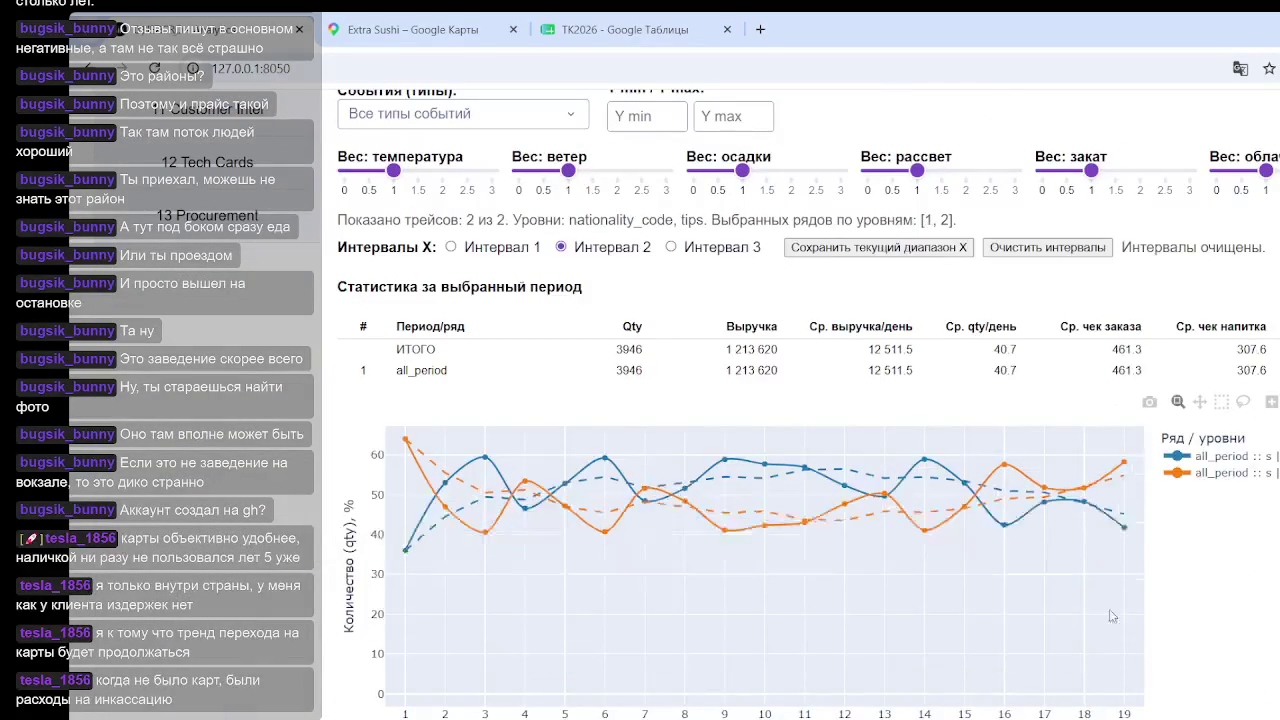
pyautogui.moveTo(845, 492)
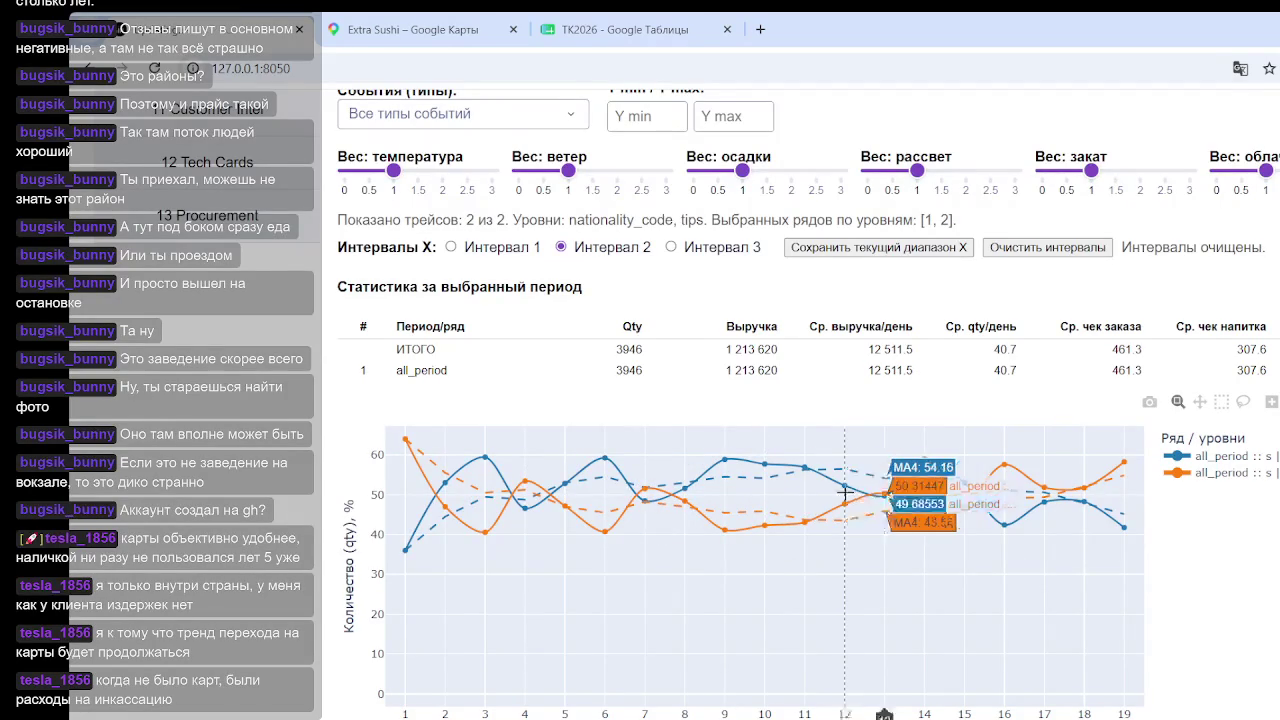
pyautogui.scroll(5, 845, 493)
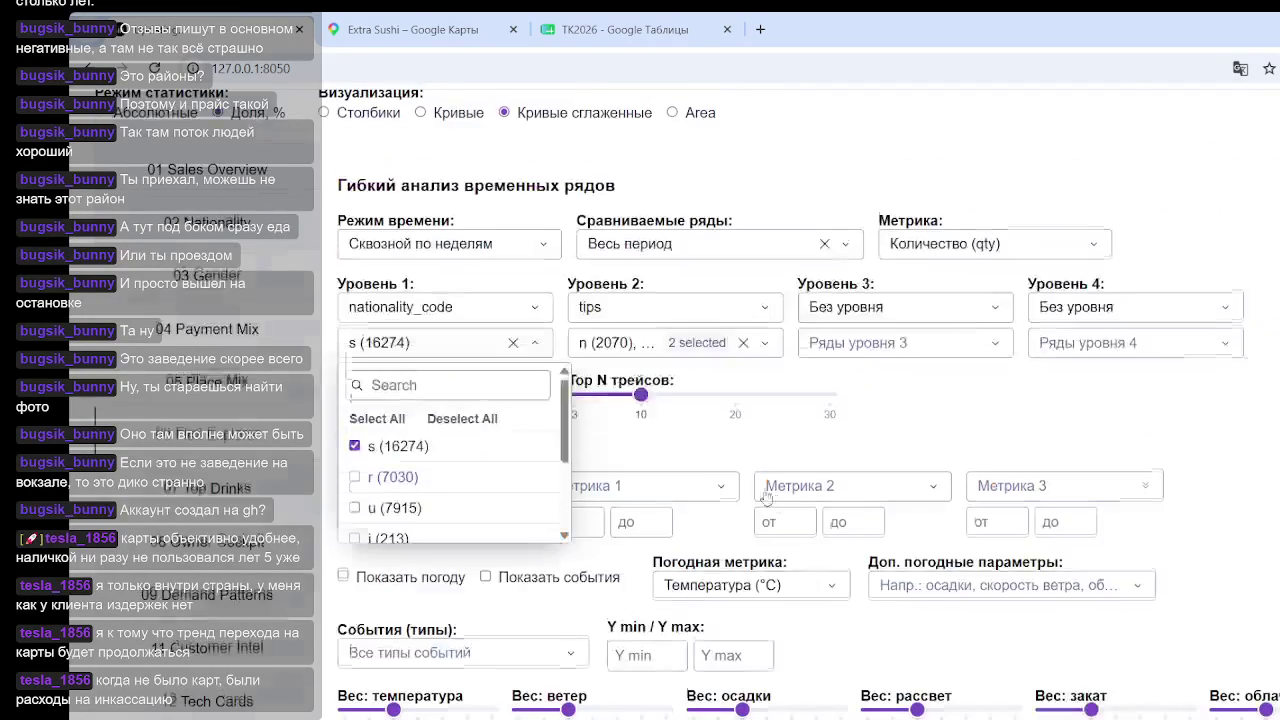
pyautogui.click(353, 478)
pyautogui.scroll(-3, 893, 425)
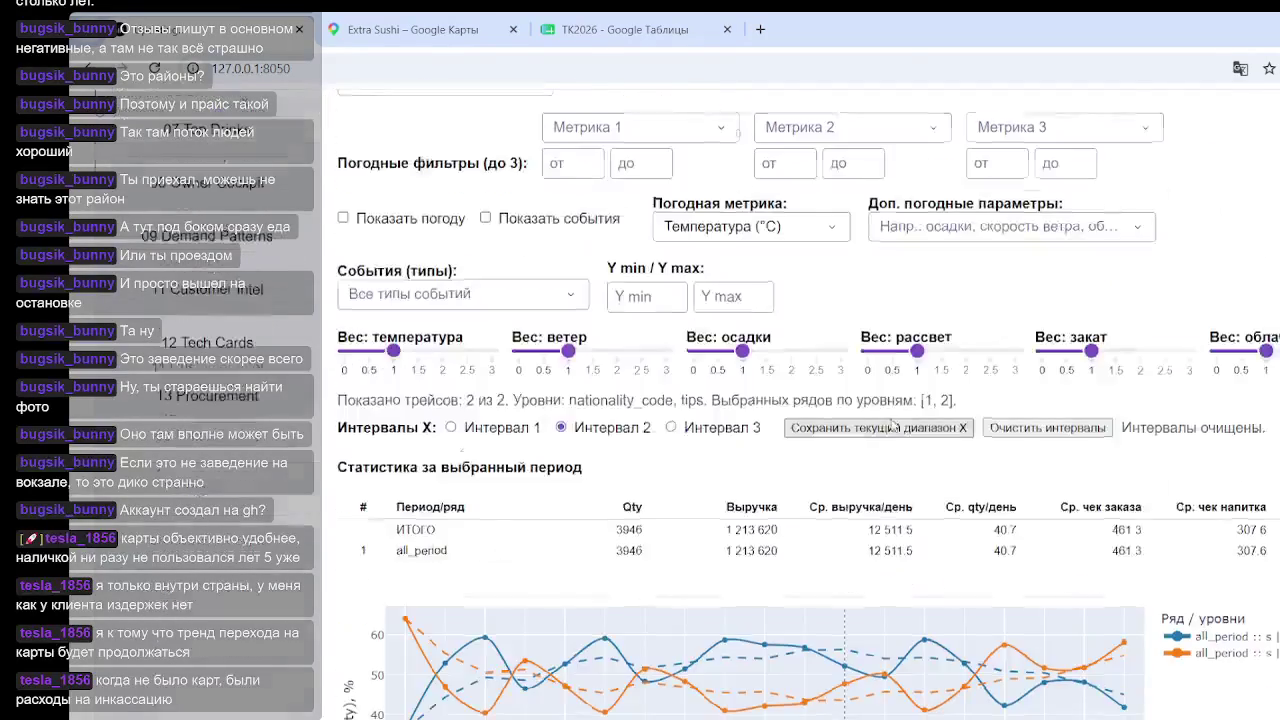
pyautogui.scroll(-3, 893, 425)
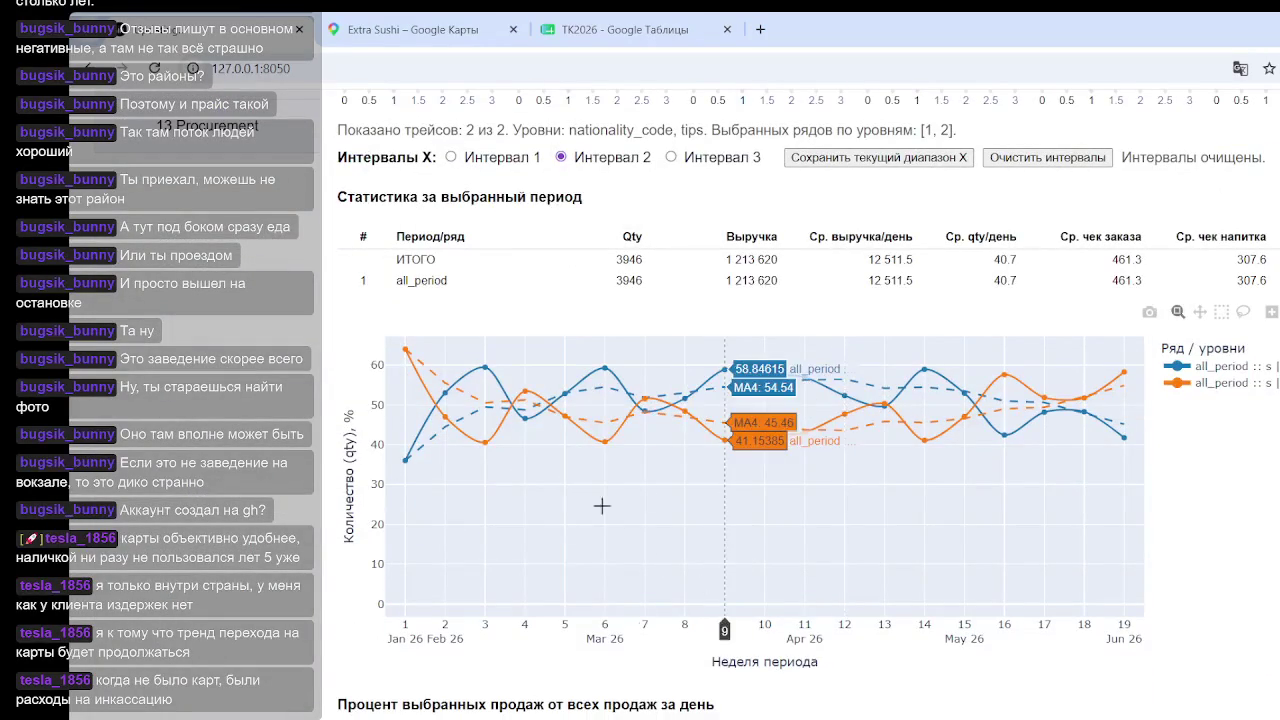
pyautogui.scroll(1, 863, 526)
pyautogui.scroll(3, 817, 489)
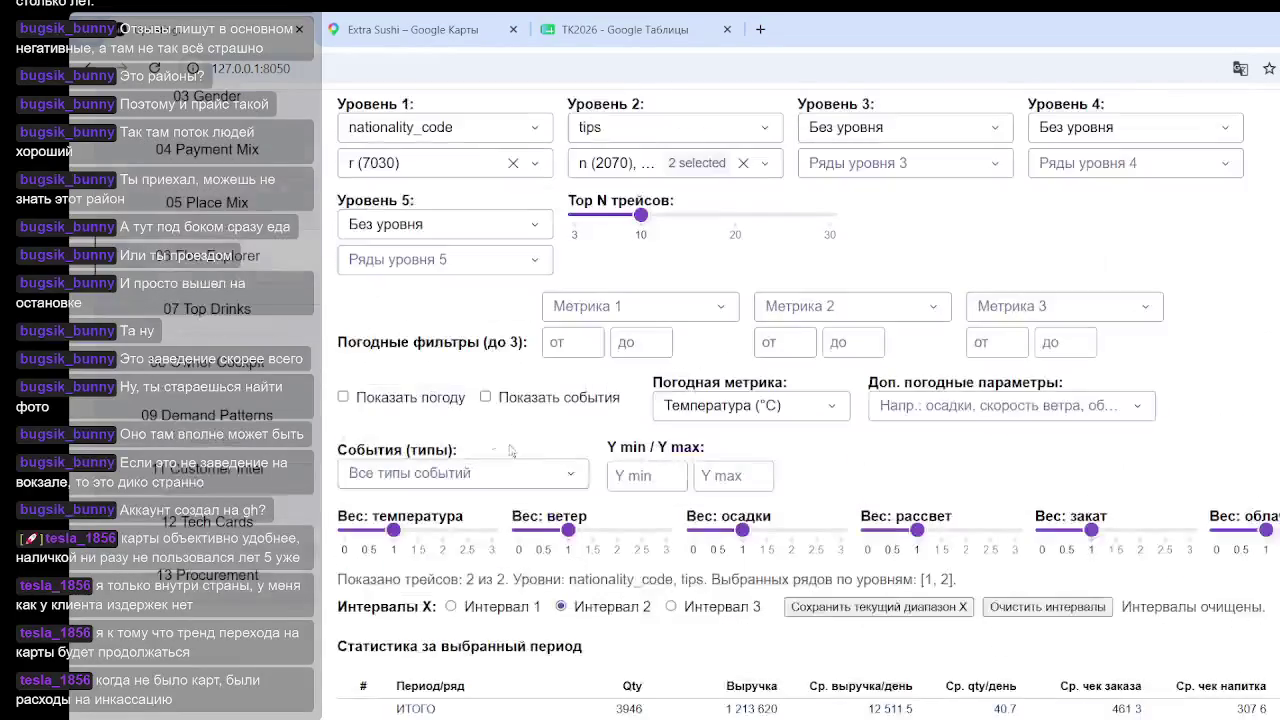
# Step: Mark week 4 on the nationality r tips share chart
pyautogui.scroll(-4, 745, 506)
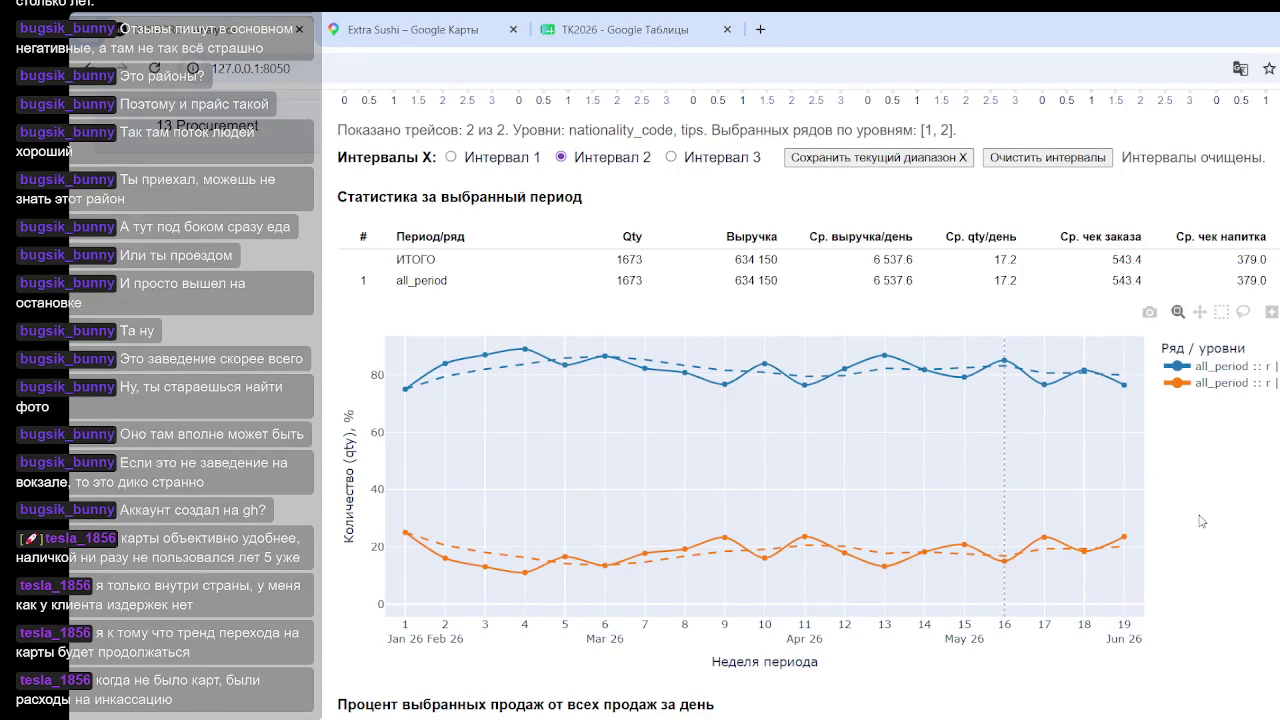
pyautogui.moveTo(924, 370)
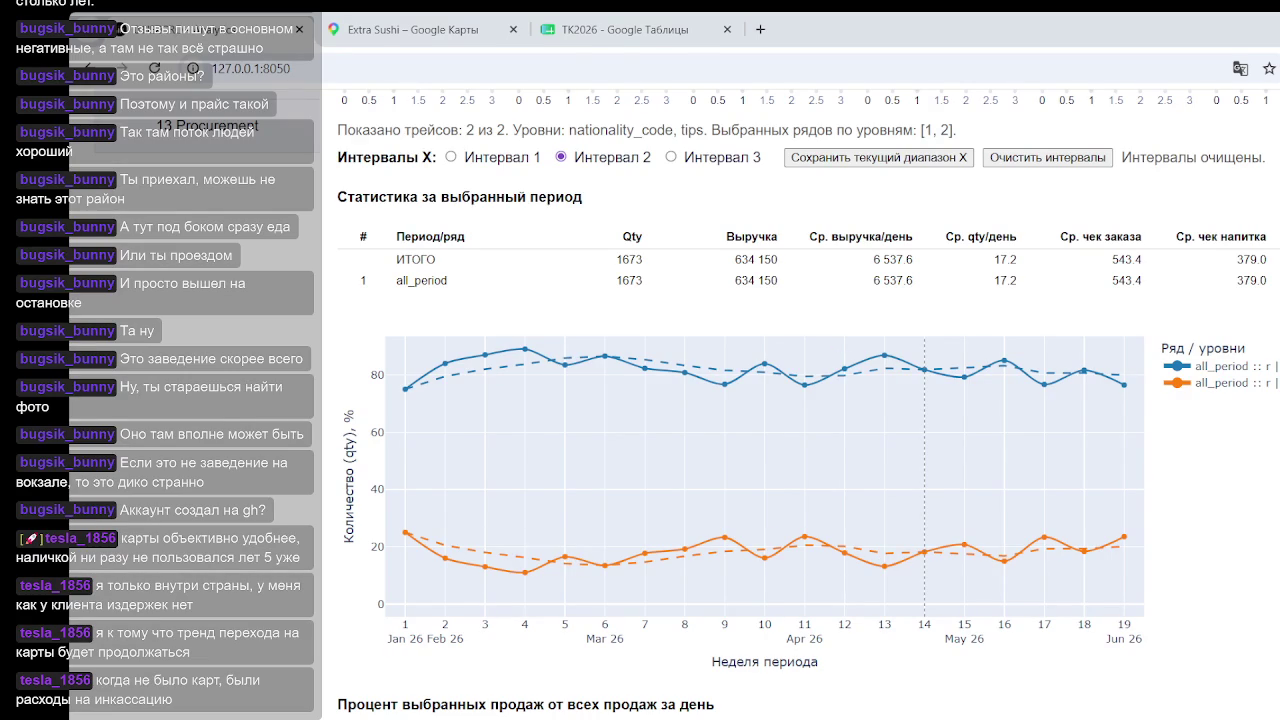
pyautogui.click(524, 610)
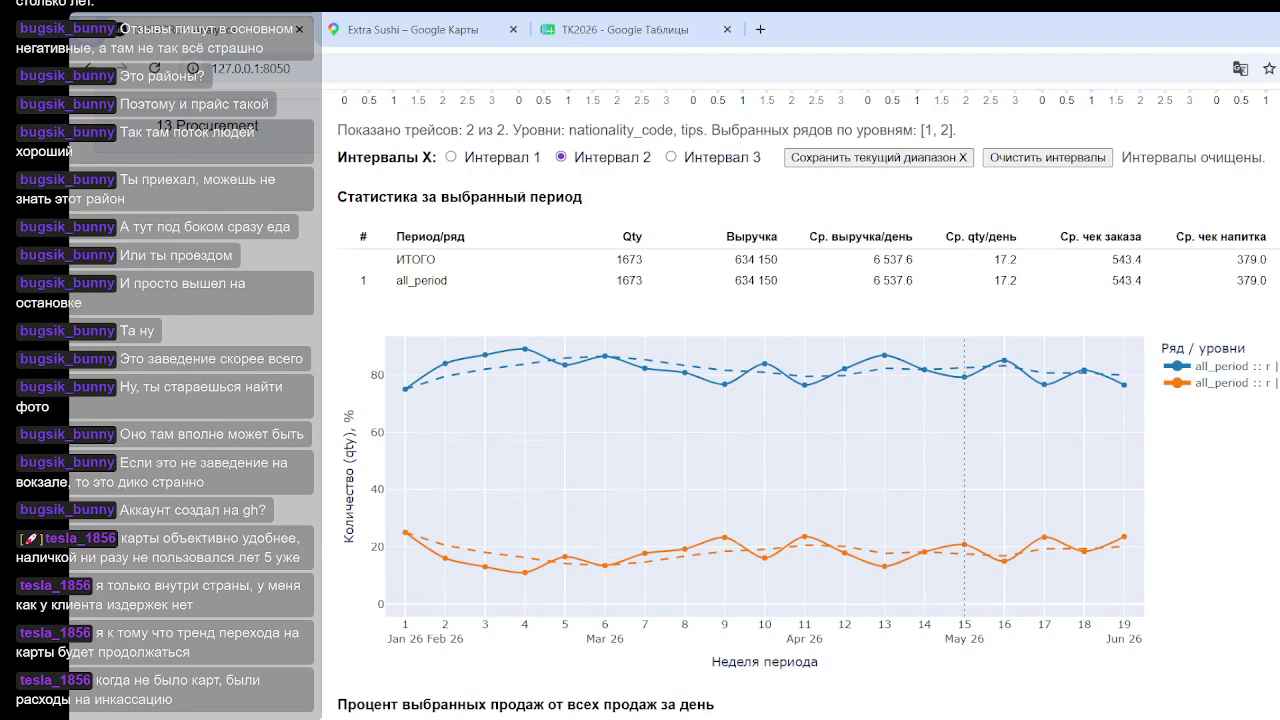
# Step: Untick n (2070) in the Уровень 2 tips rows, keeping only d
pyautogui.scroll(3, 964, 480)
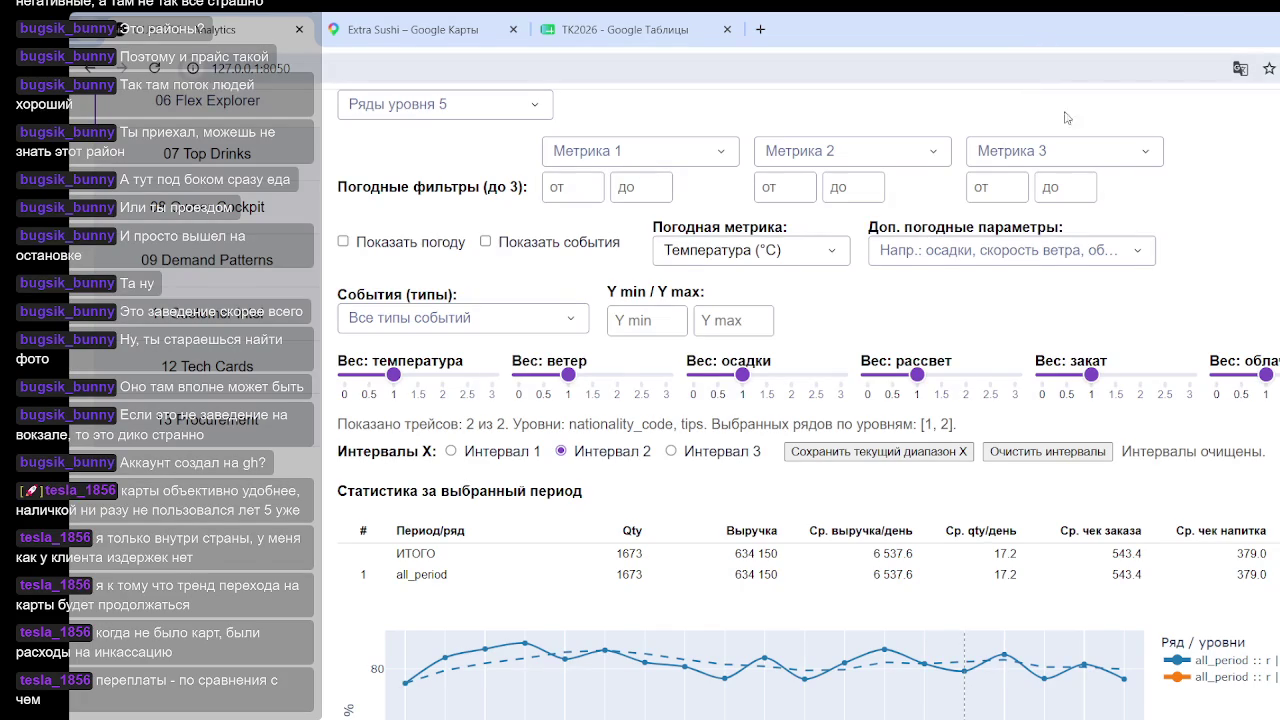
pyautogui.scroll(-4, 734, 283)
pyautogui.scroll(-1, 760, 280)
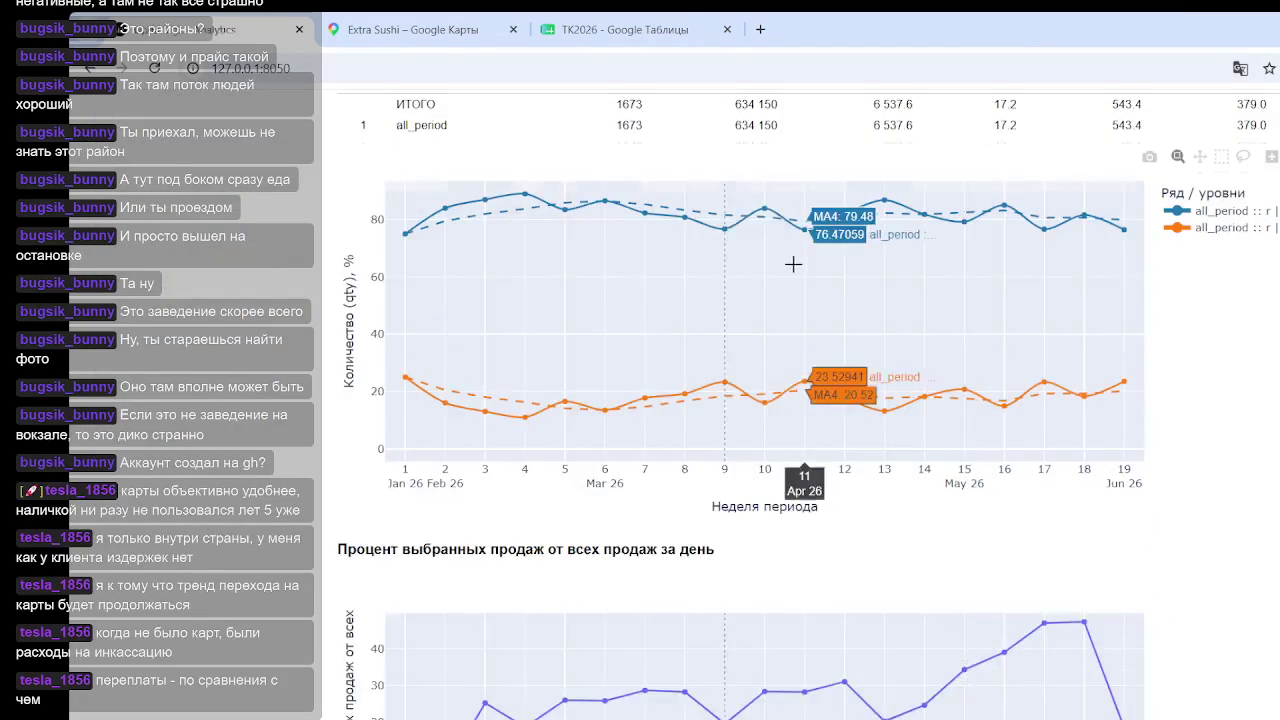
pyautogui.scroll(6, 796, 285)
pyautogui.scroll(-10, 796, 285)
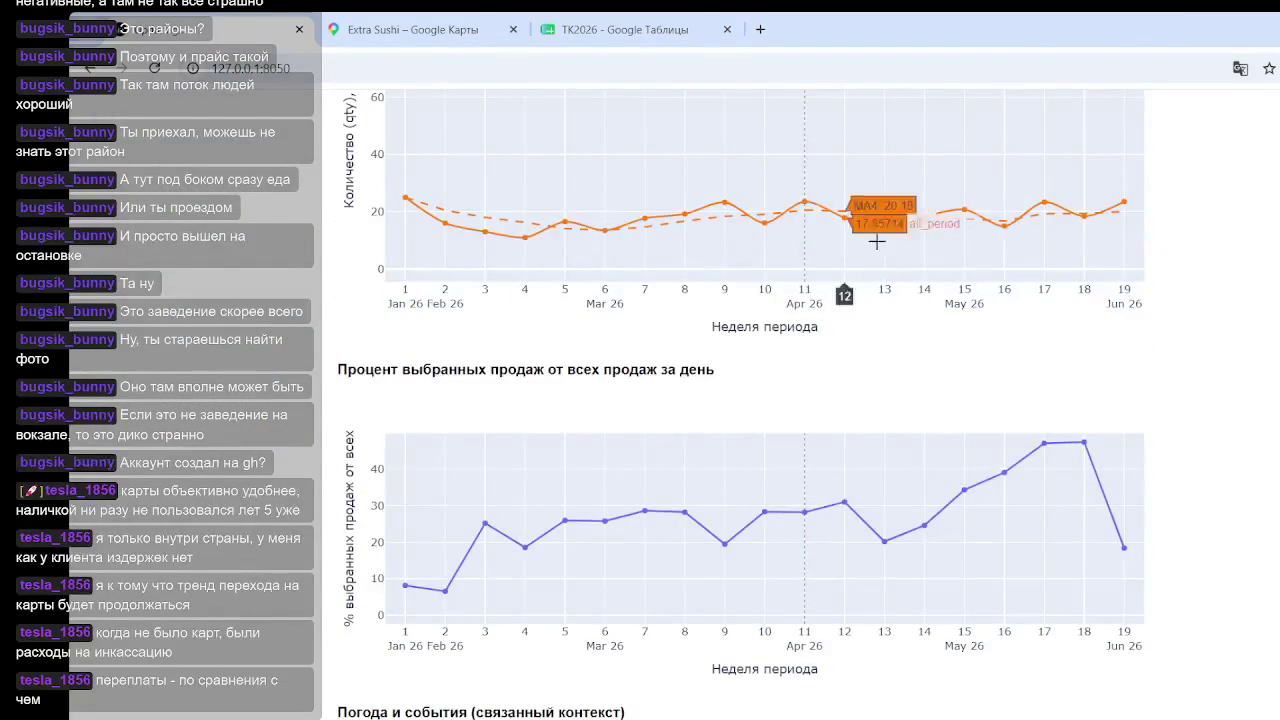
pyautogui.scroll(8, 662, 346)
pyautogui.scroll(4, 662, 346)
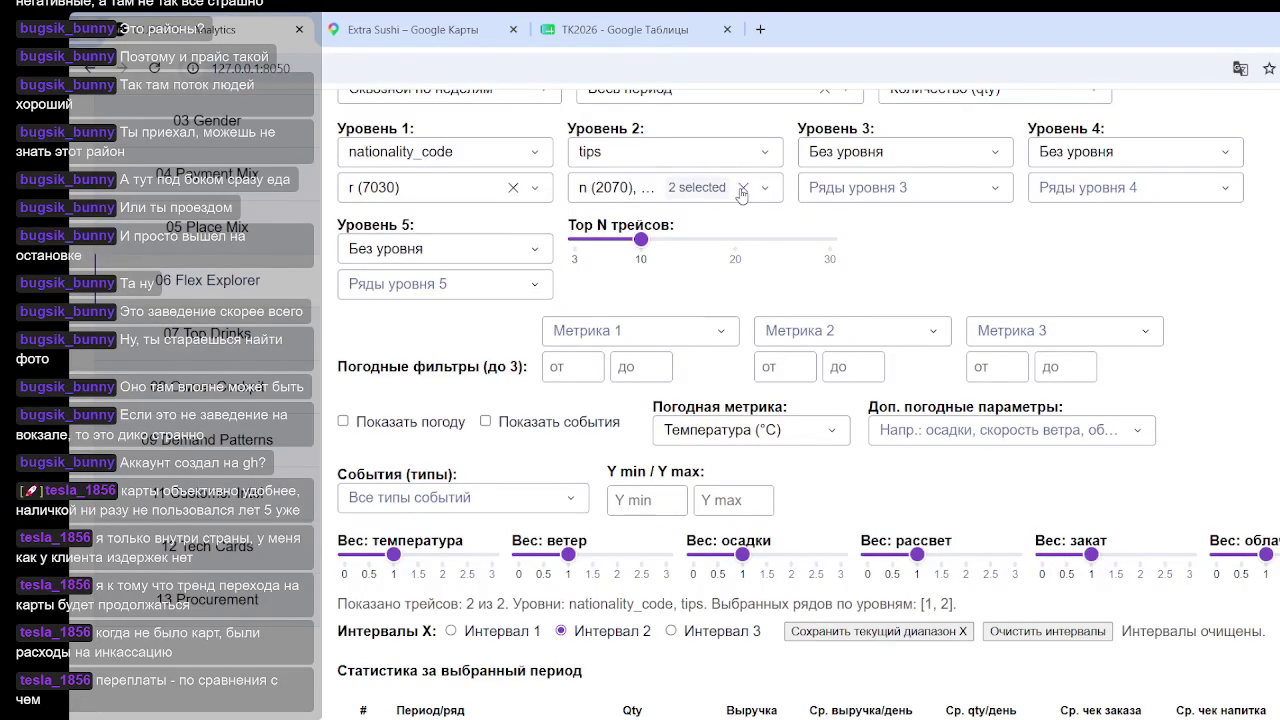
pyautogui.click(868, 160)
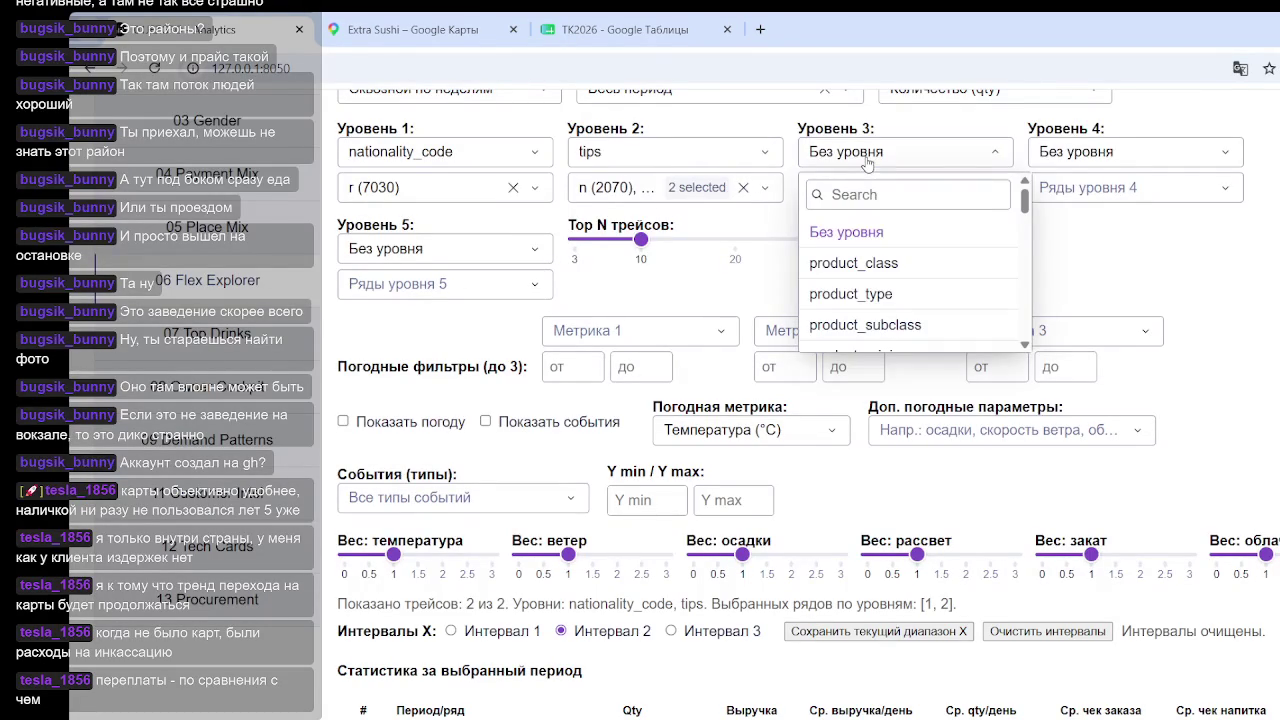
pyautogui.click(707, 197)
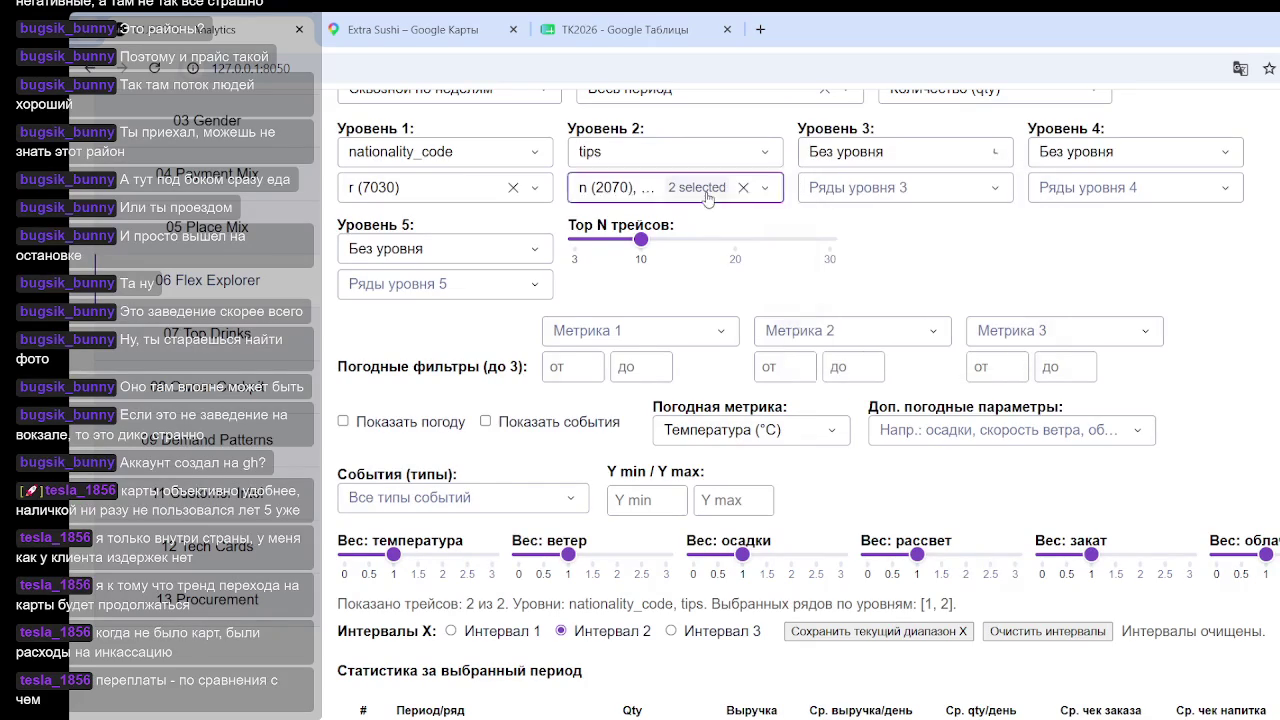
pyautogui.click(588, 293)
pyautogui.click(940, 278)
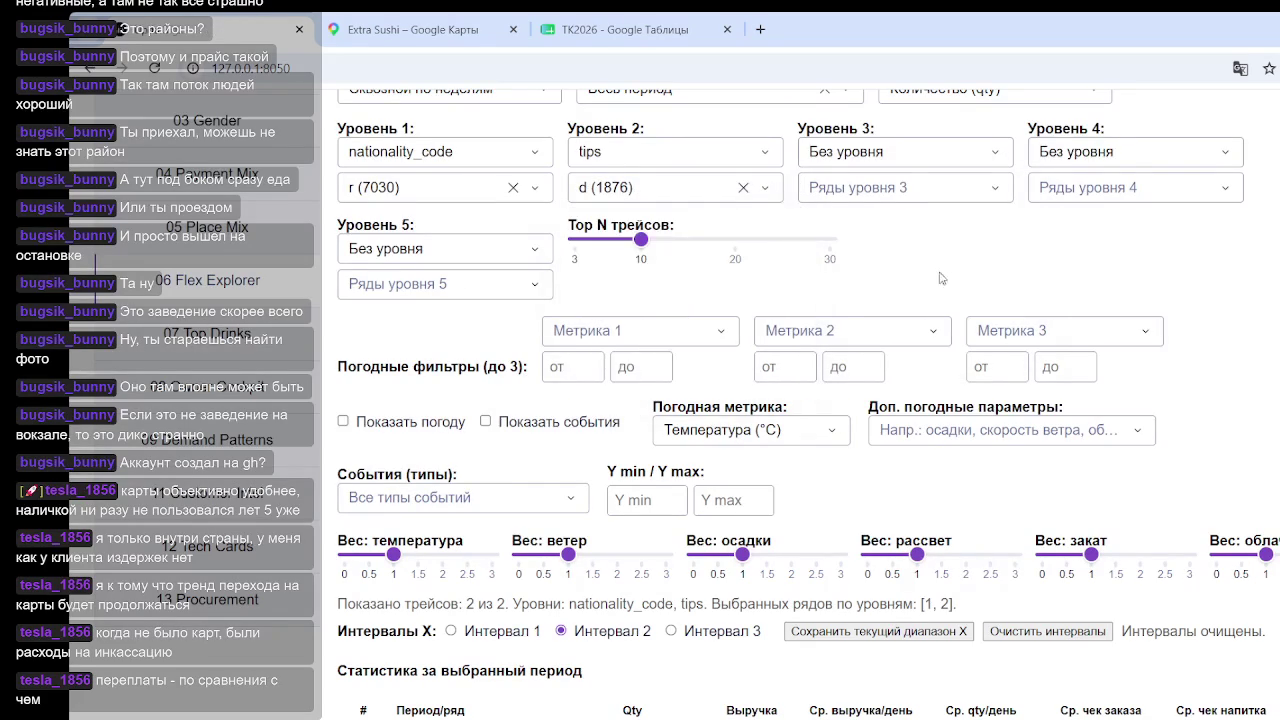
# Step: Set Уровень 3 to payment_code and filter its rows to k (58)
pyautogui.click(886, 160)
pyautogui.scroll(-1, 900, 270)
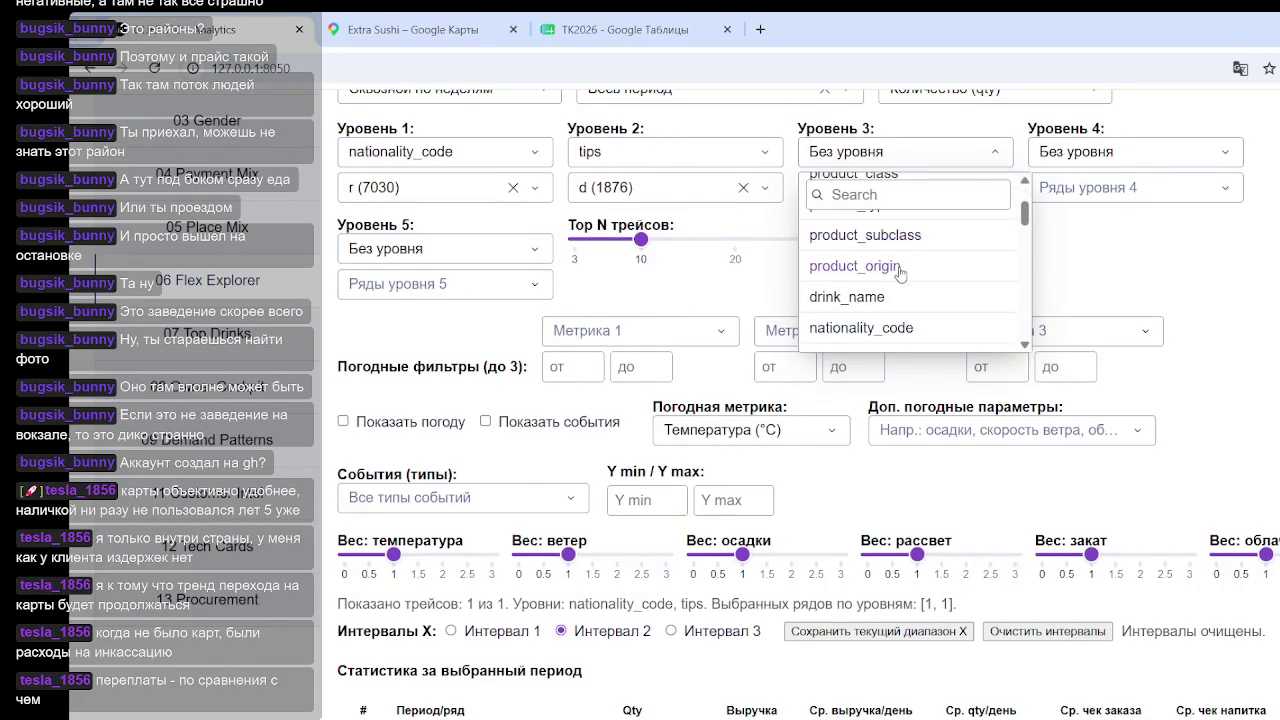
pyautogui.scroll(-1, 890, 272)
pyautogui.click(875, 300)
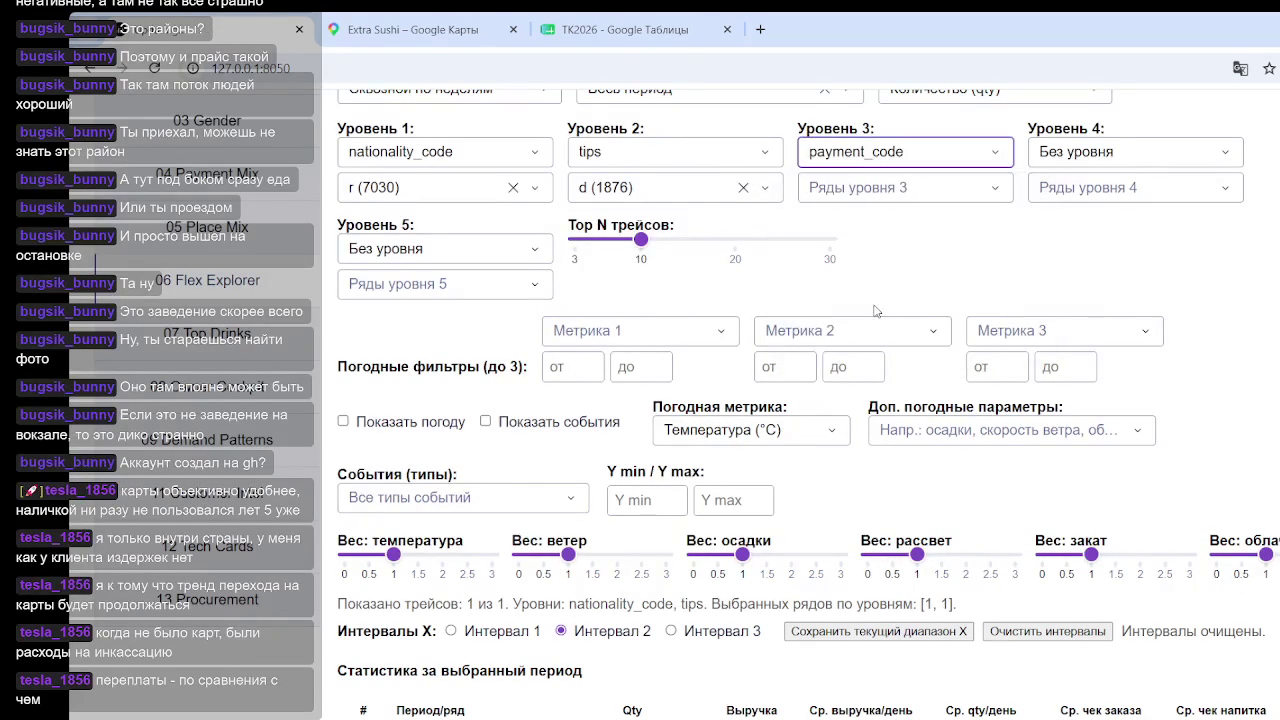
pyautogui.click(905, 189)
pyautogui.click(829, 322)
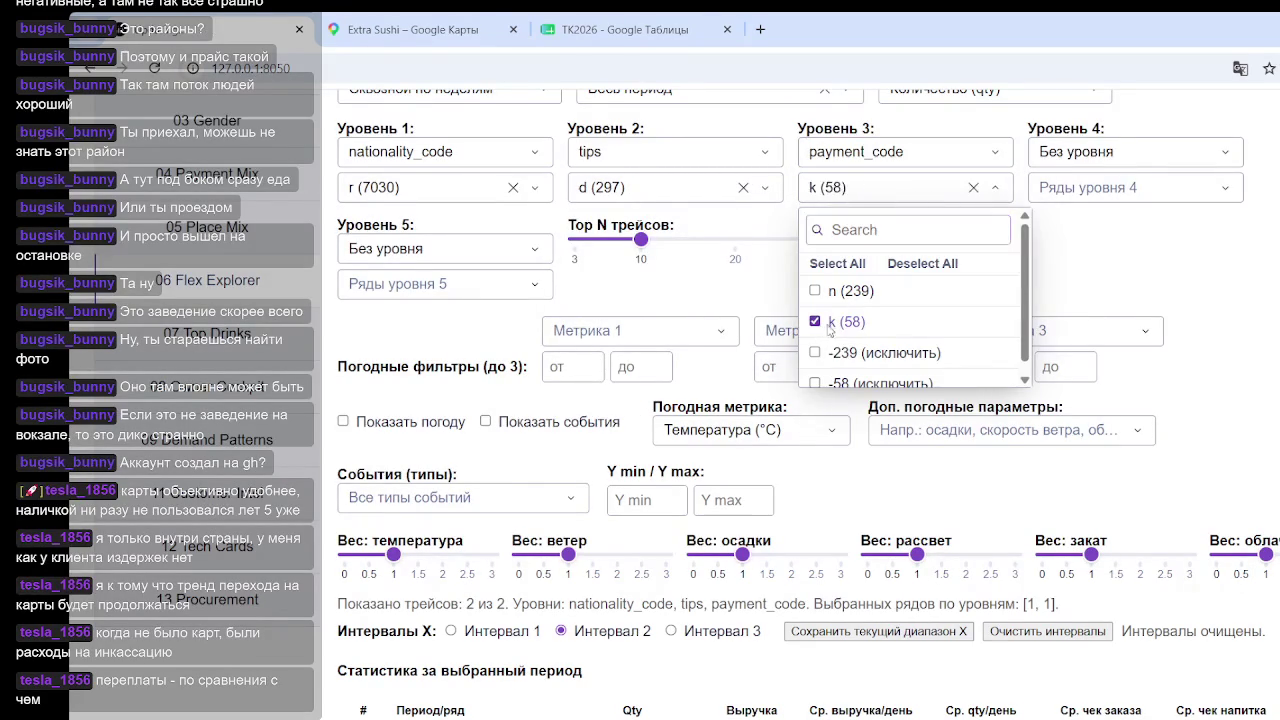
pyautogui.click(1200, 290)
pyautogui.scroll(-5, 1200, 290)
pyautogui.scroll(-2, 1130, 280)
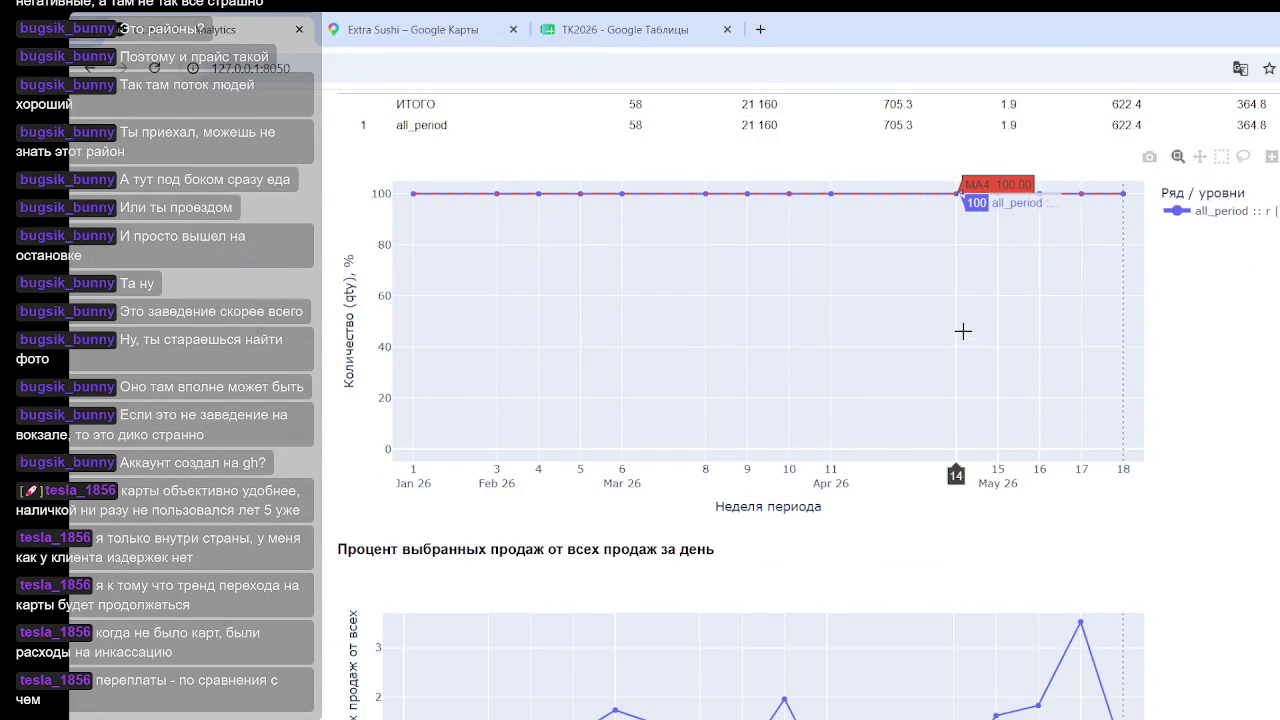
pyautogui.scroll(5, 974, 280)
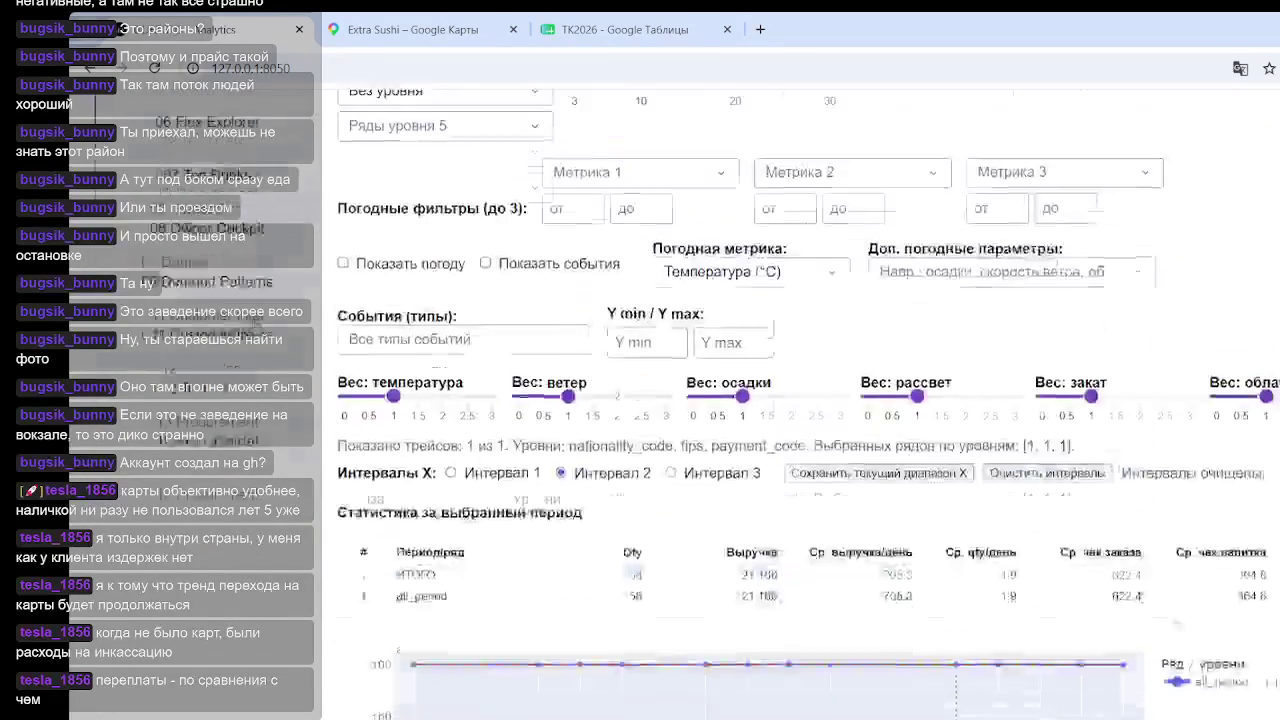
pyautogui.scroll(5, 1127, 278)
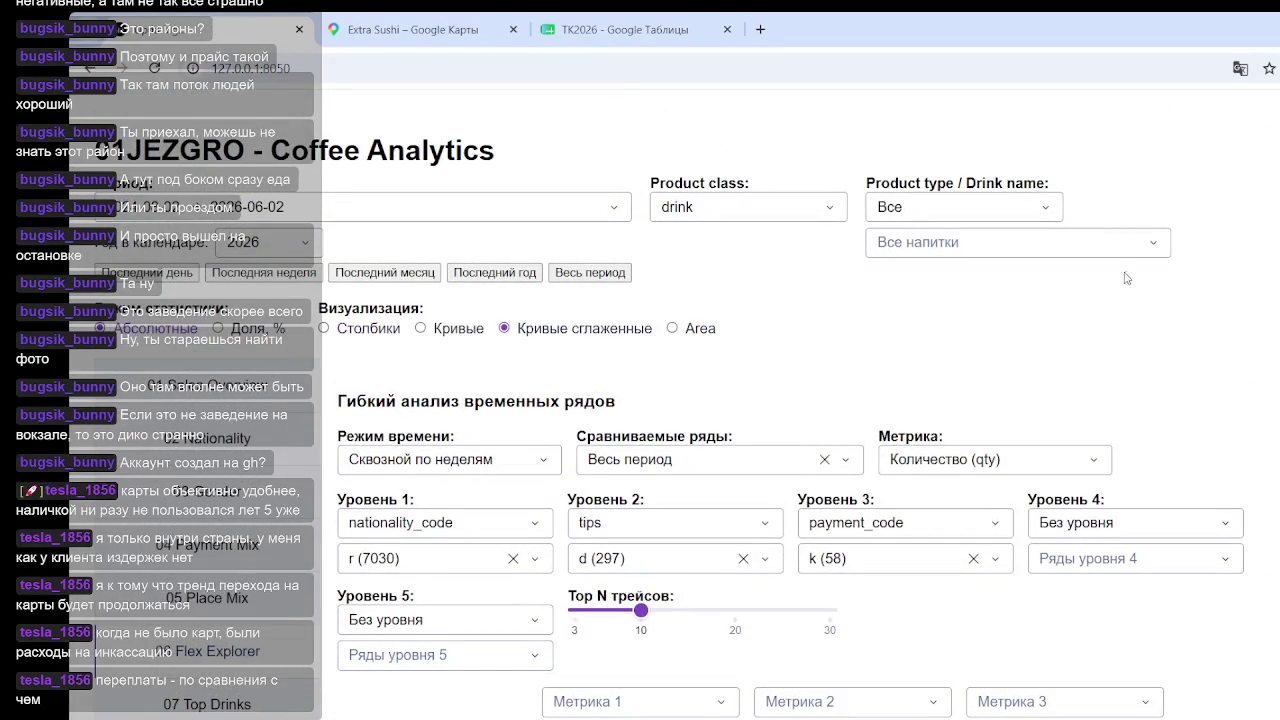
pyautogui.scroll(-6, 1146, 277)
pyautogui.scroll(-4, 973, 385)
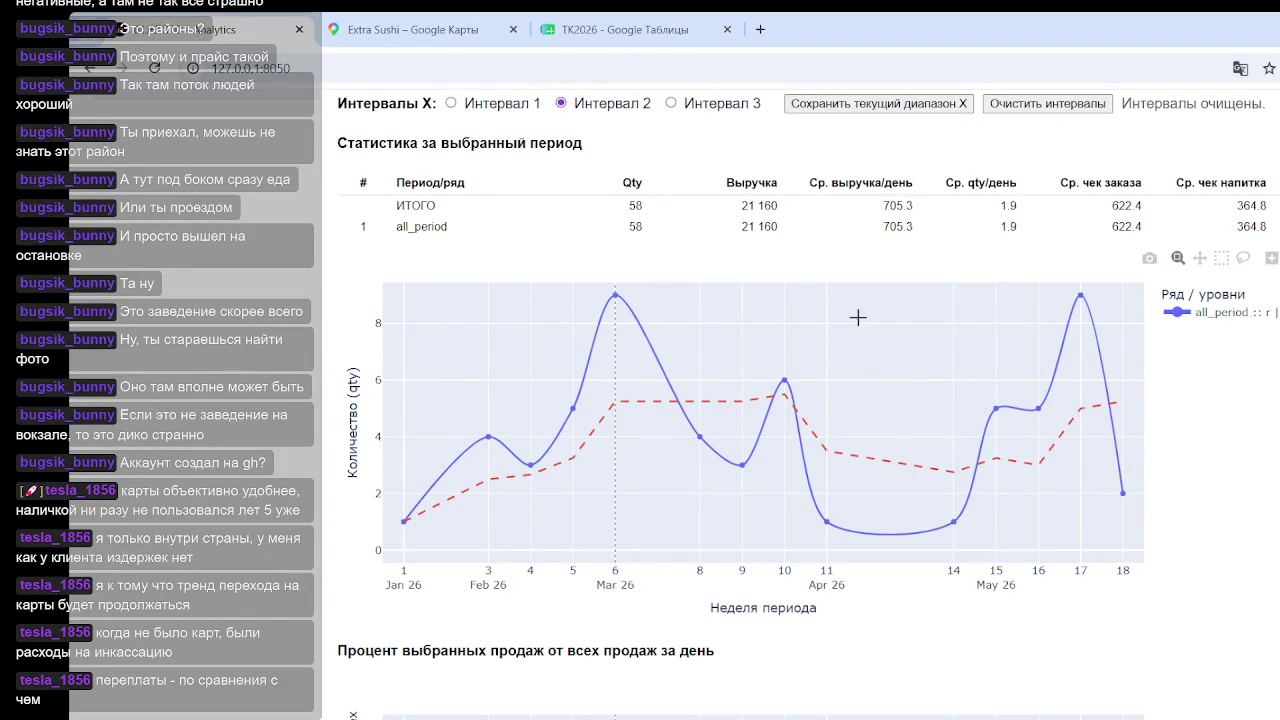
pyautogui.moveTo(616, 229)
pyautogui.mouseDown()
pyautogui.moveTo(876, 233)
pyautogui.moveTo(745, 229)
pyautogui.mouseUp()
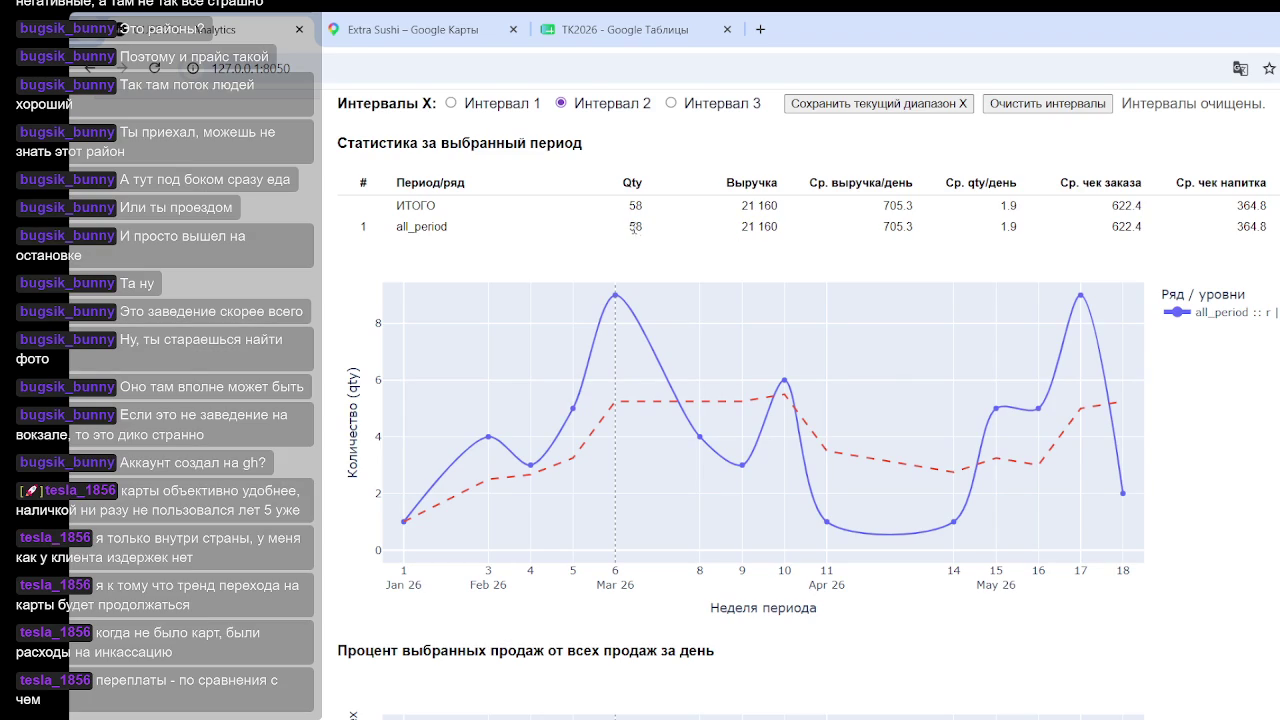
pyautogui.moveTo(745, 229); pyautogui.dragTo(761, 227)
pyautogui.click(761, 227)
pyautogui.moveTo(627, 230); pyautogui.dragTo(665, 230)
pyautogui.moveTo(977, 231); pyautogui.dragTo(1029, 230)
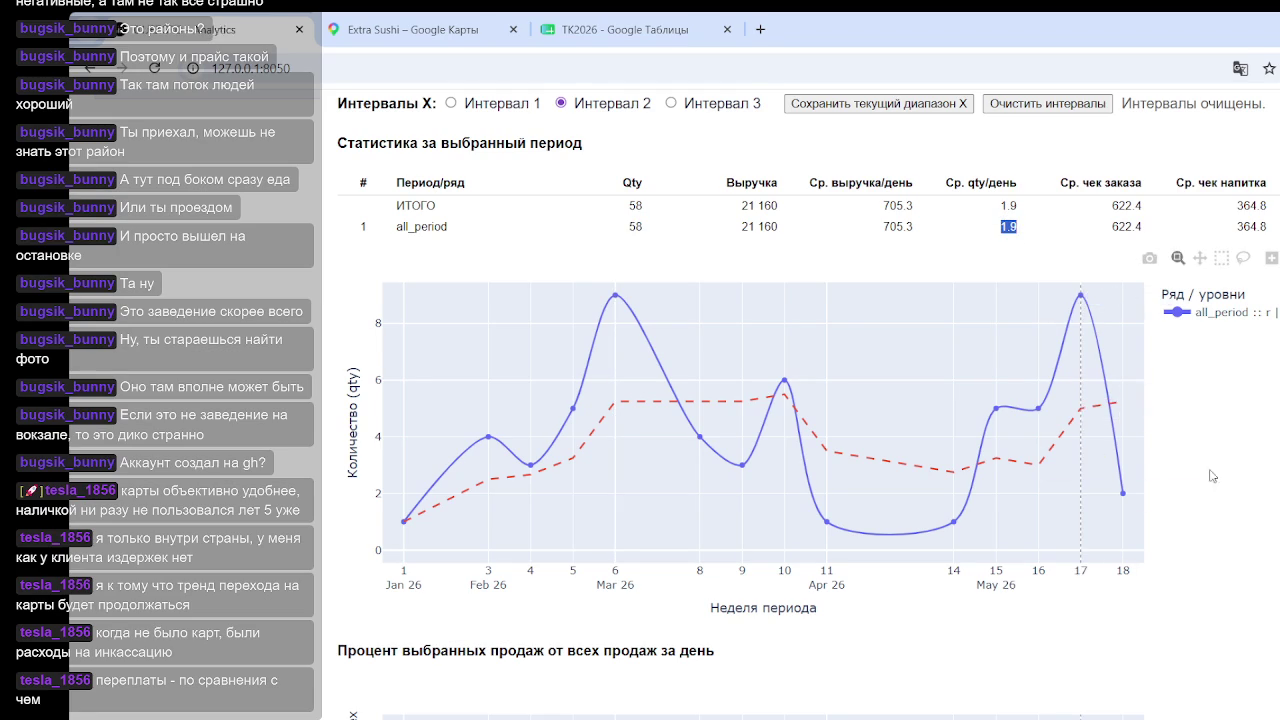
pyautogui.scroll(5, 1000, 400)
pyautogui.scroll(1, 950, 385)
pyautogui.scroll(2, 890, 337)
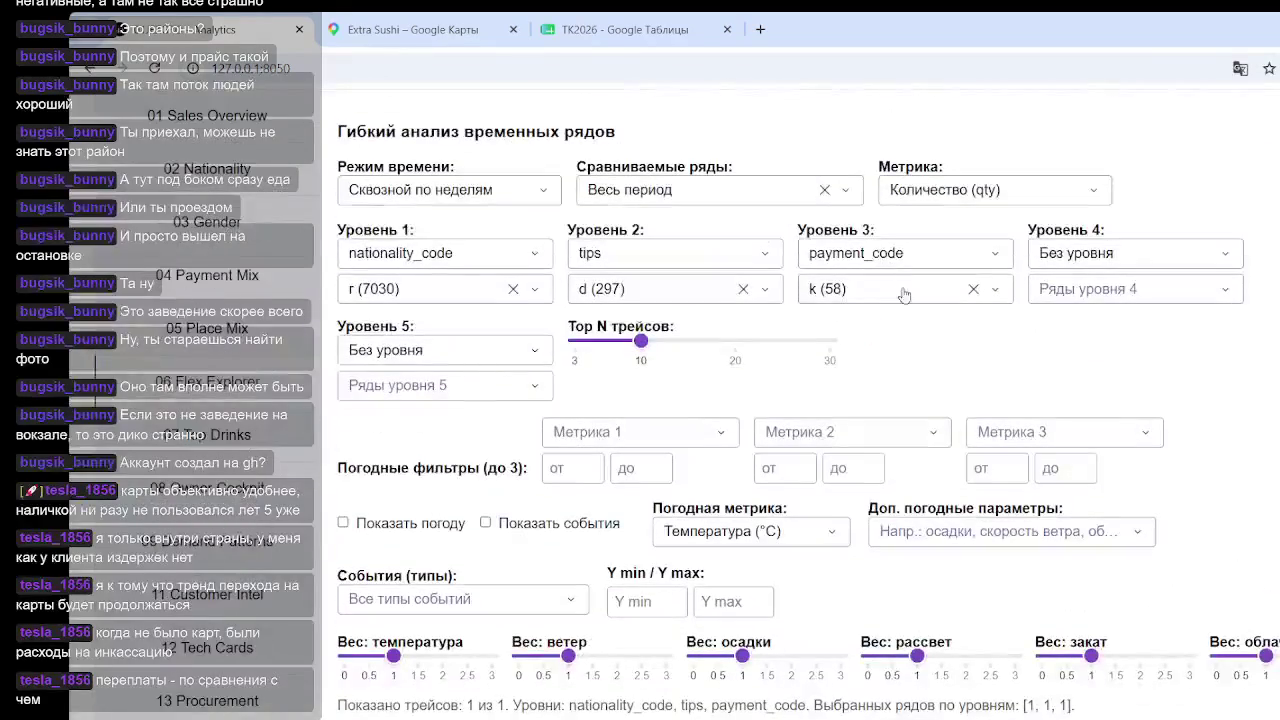
# Step: Also tick payment_code n (239) and scroll down to the two-trace chart
pyautogui.click(900, 290)
pyautogui.click(815, 424)
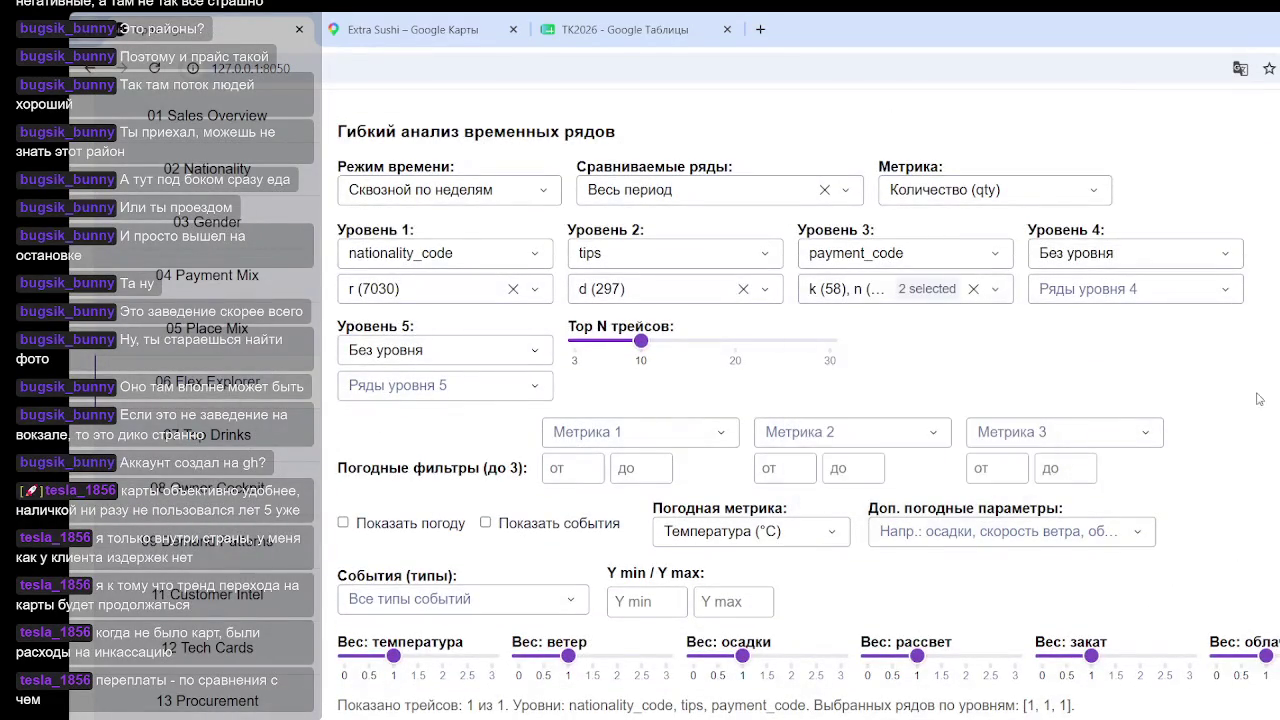
pyautogui.scroll(-3, 1241, 372)
pyautogui.scroll(-4, 1241, 372)
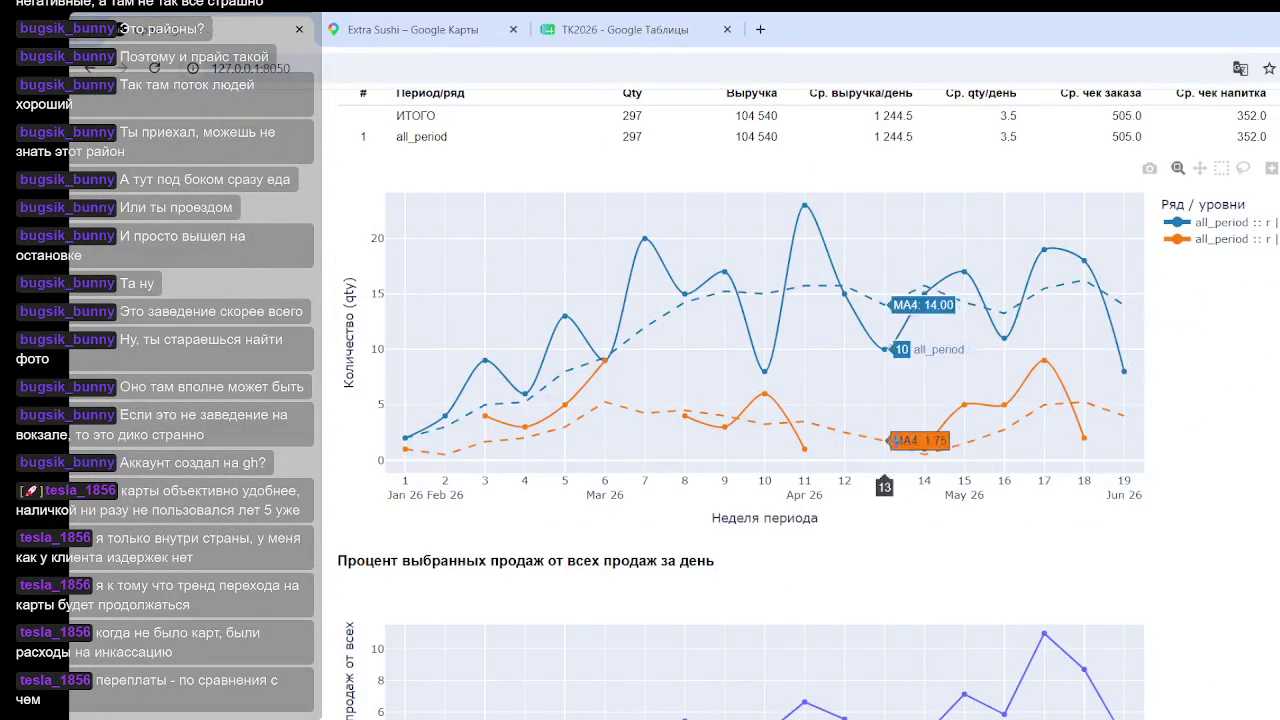
pyautogui.moveTo(1046, 375)
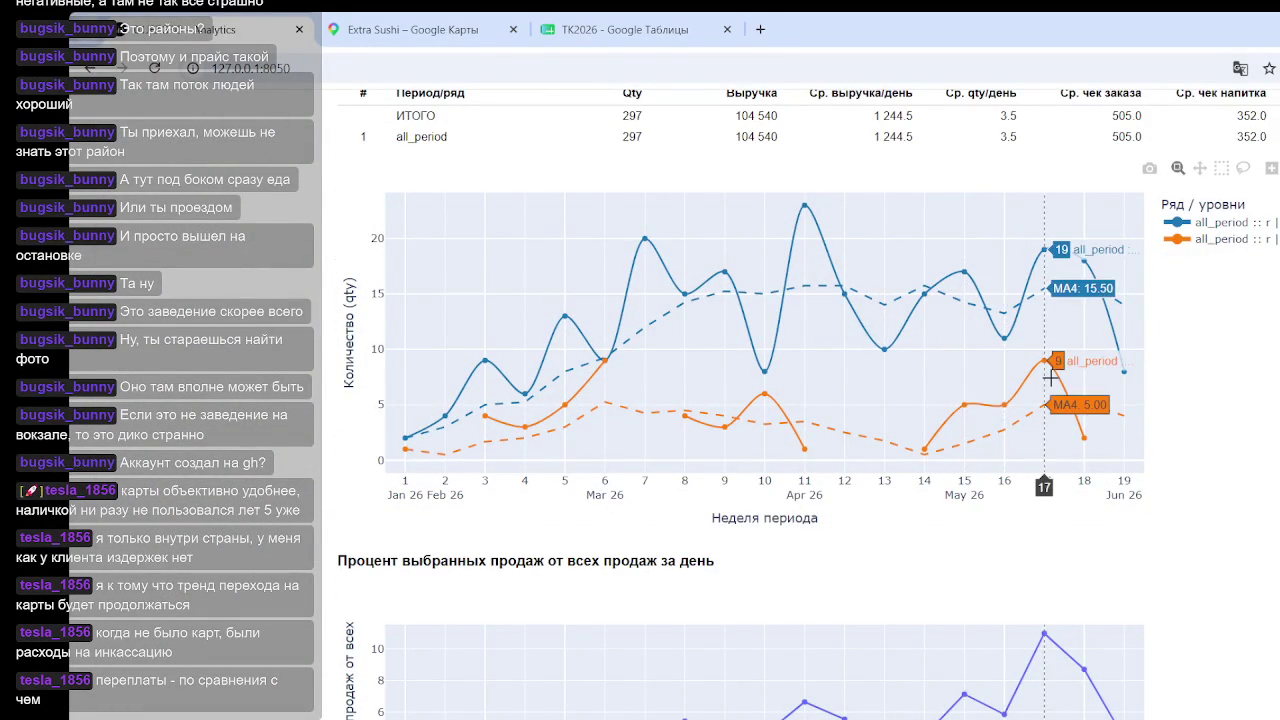
pyautogui.scroll(1, 954, 332)
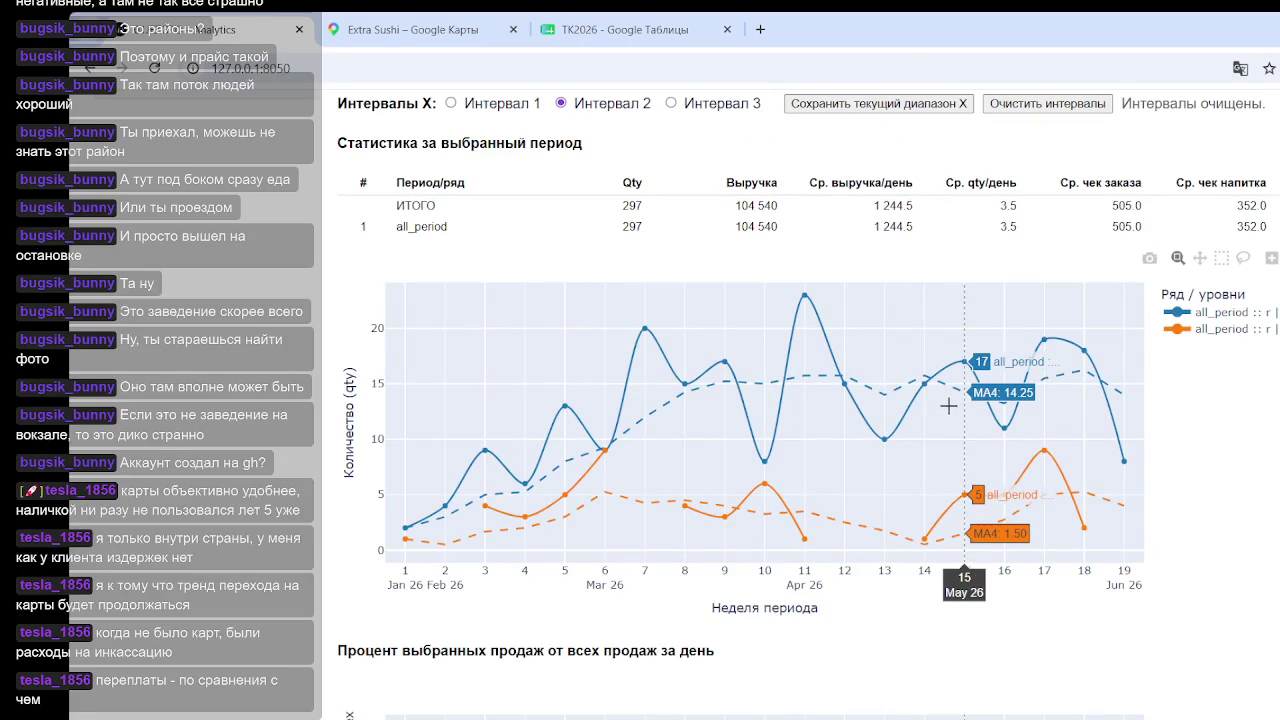